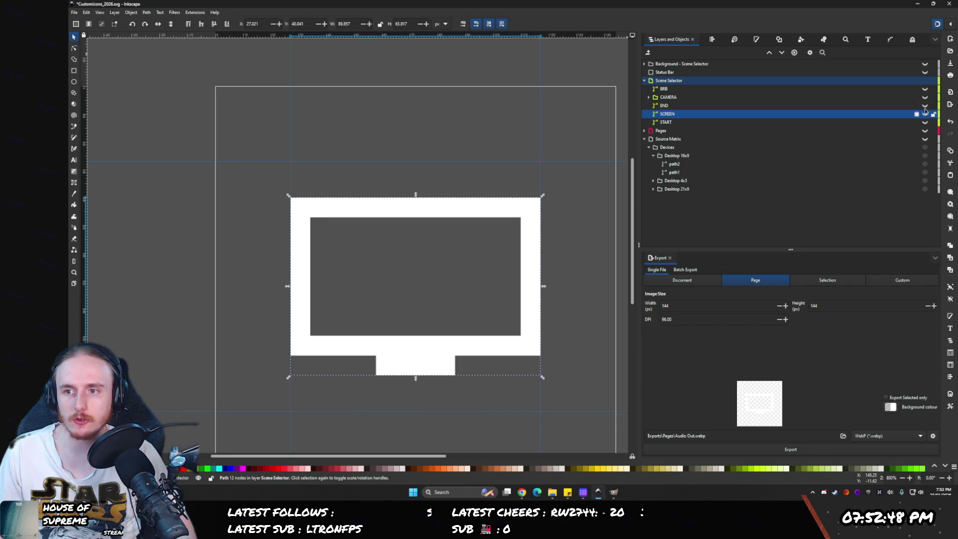
- Shrink the END icon slightly, then show the CAMERA icon and shrink it slightly too
click(656, 105)
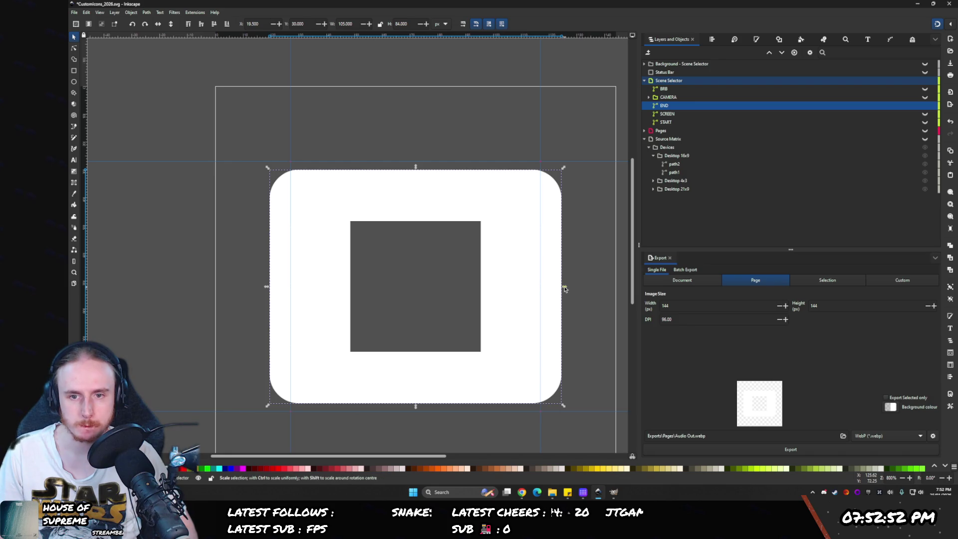
drag(564, 286, 545, 284)
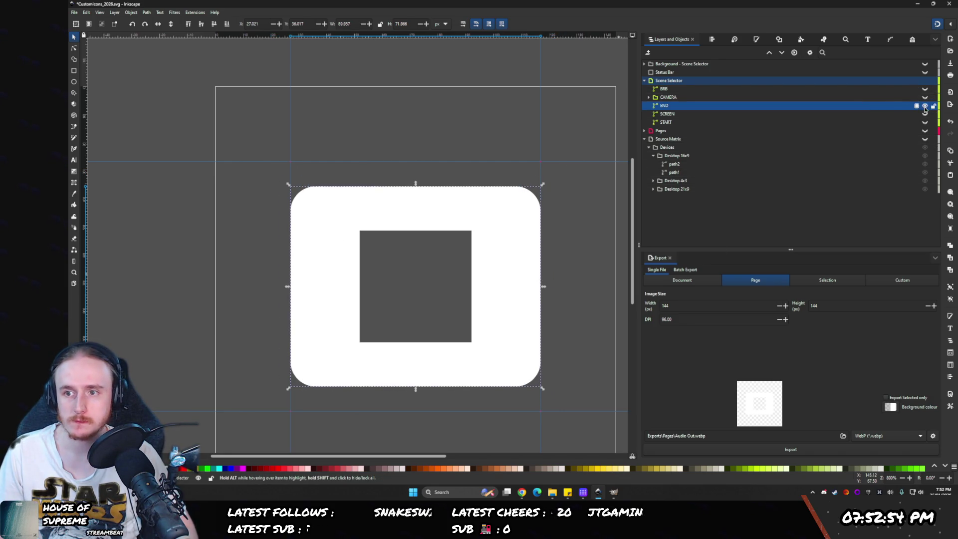
click(924, 97)
click(656, 98)
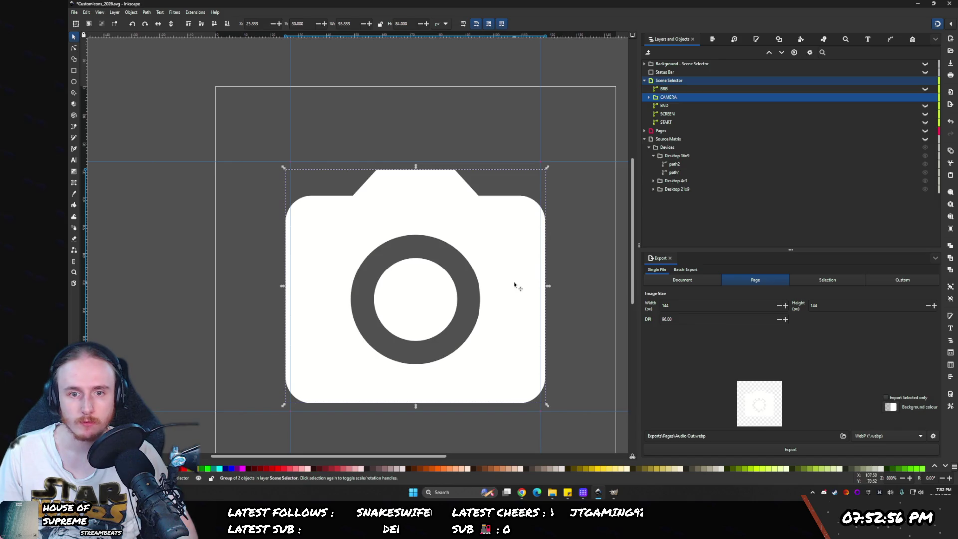
drag(548, 287, 545, 287)
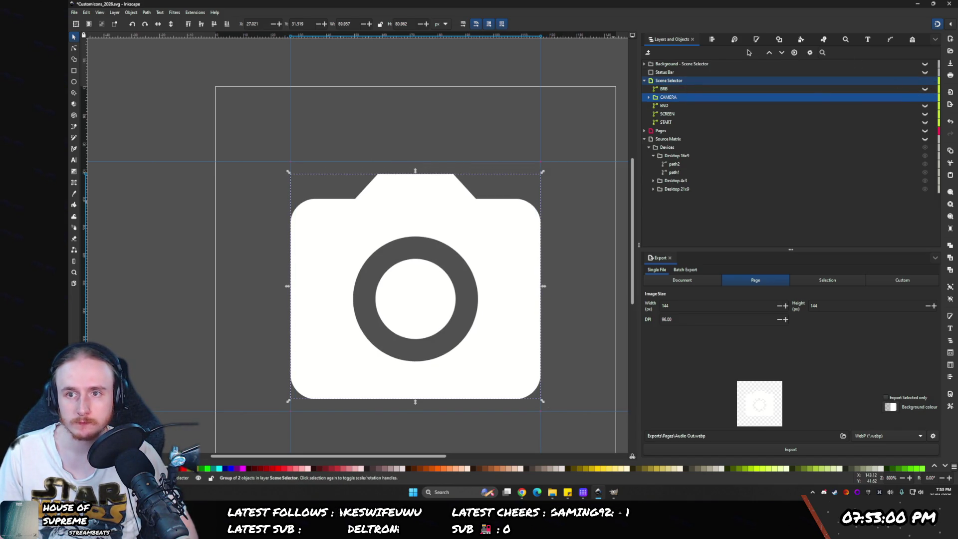
- Show the BRB running-figure icon, hide CAMERA, enlarge BRB, and move Background - Scene Selector into Scene Selector
click(712, 39)
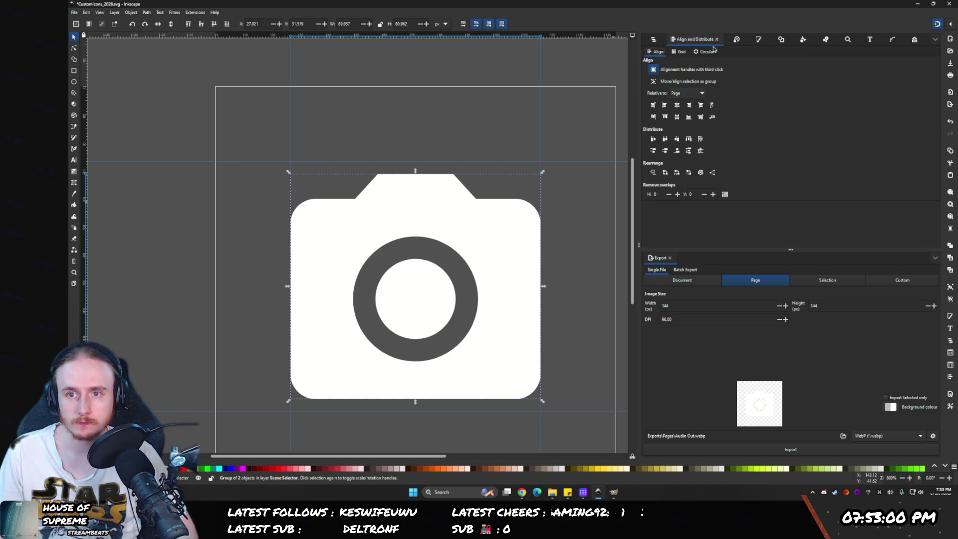
click(653, 39)
click(823, 89)
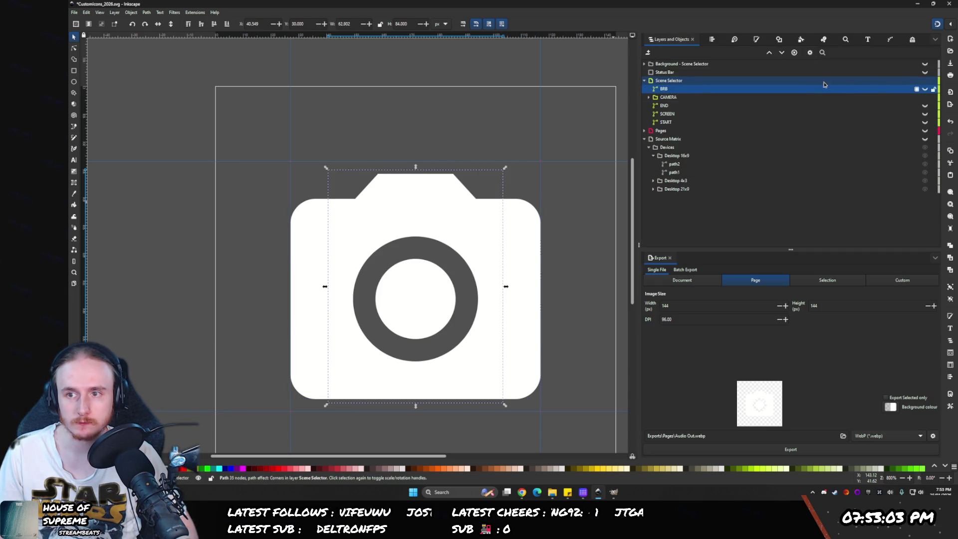
click(924, 89)
click(924, 97)
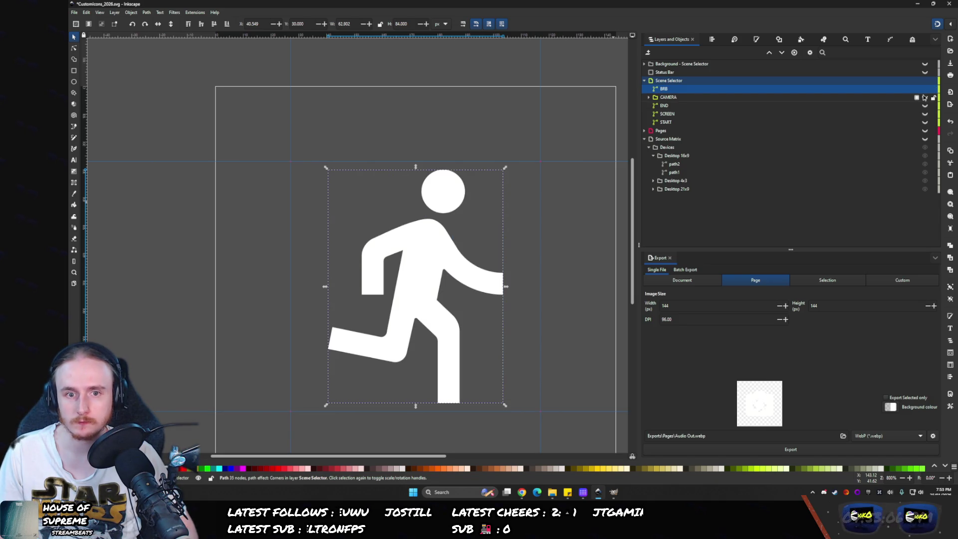
drag(416, 409, 415, 417)
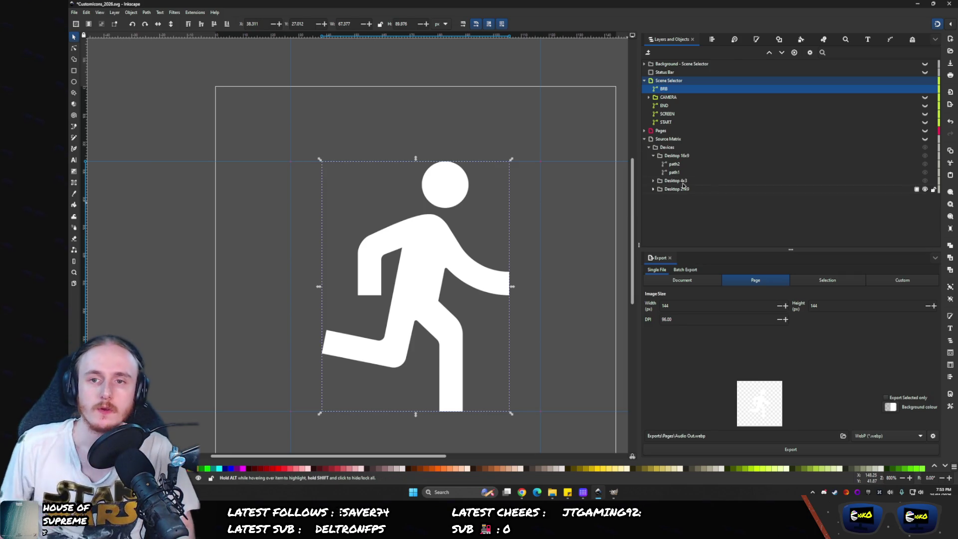
mouse_move(657, 63)
mouse_down()
mouse_move(688, 124)
mouse_move(668, 123)
mouse_up()
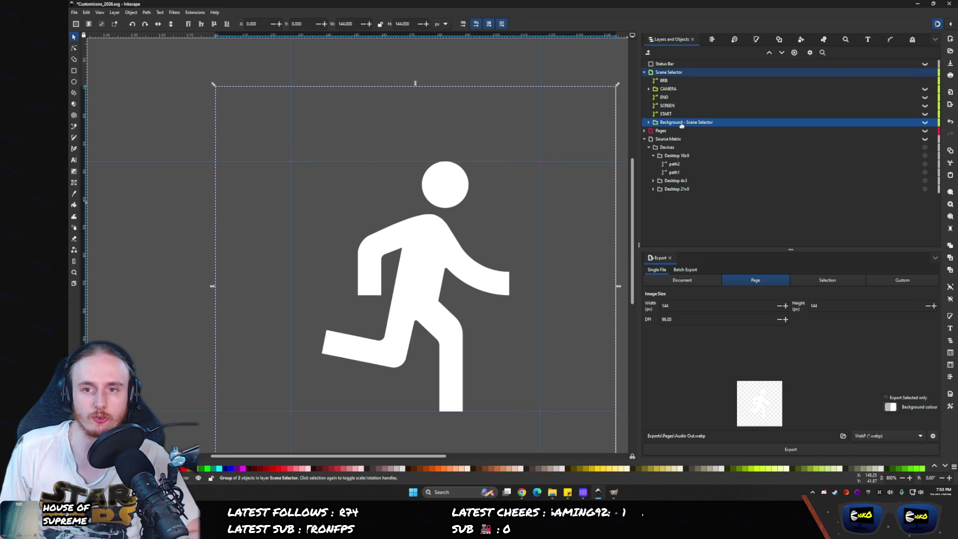
- Expand the background group to reveal ON and OFF, and set the Pages layer highlight to blue
click(649, 122)
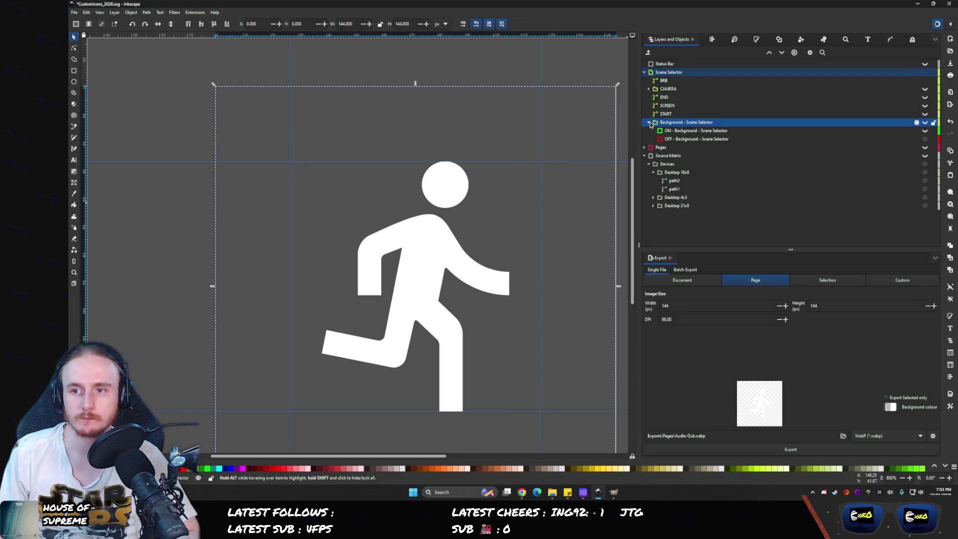
click(916, 138)
click(916, 147)
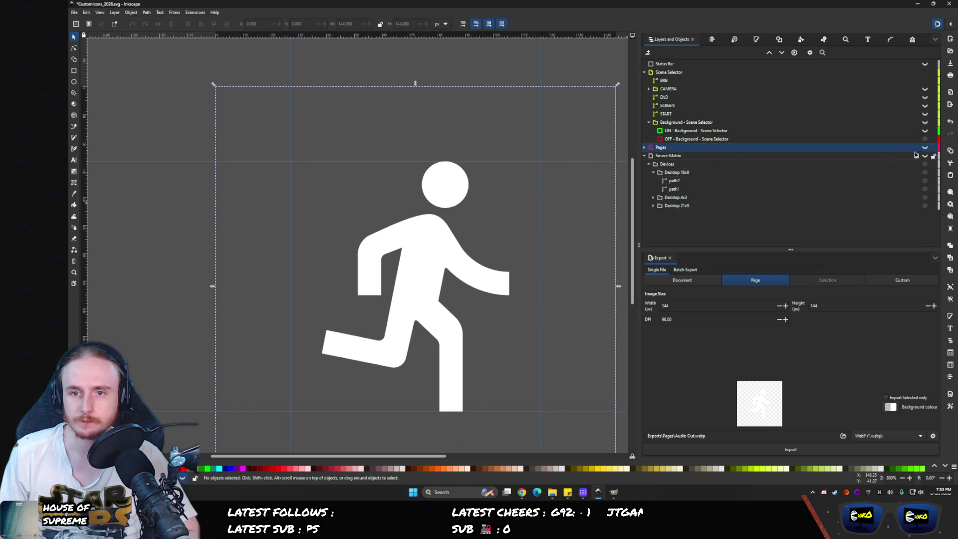
click(939, 147)
click(521, 220)
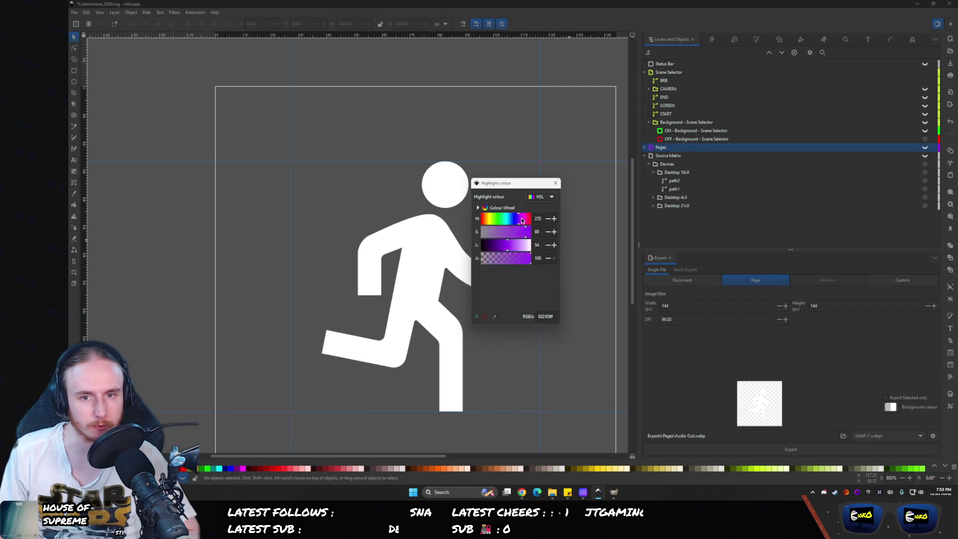
drag(522, 220, 513, 220)
click(555, 183)
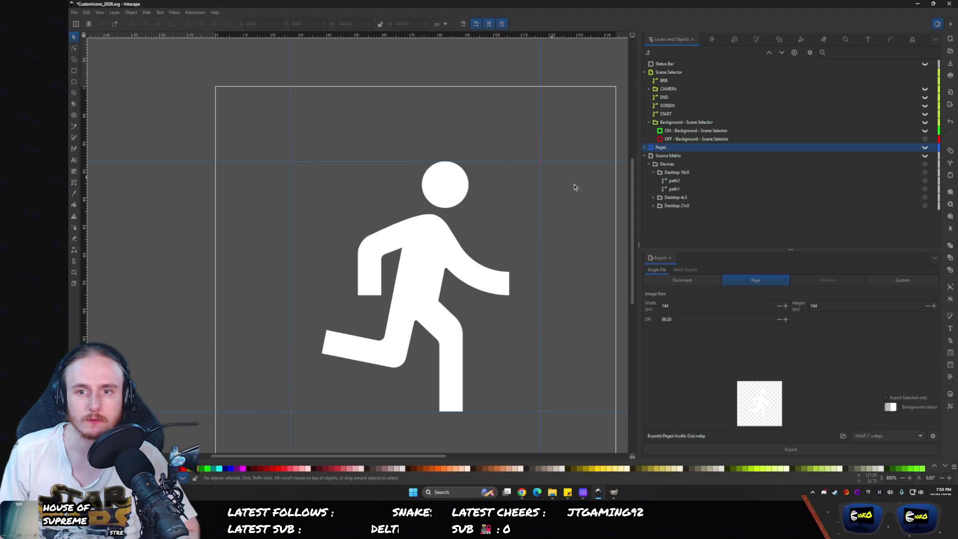
click(659, 140)
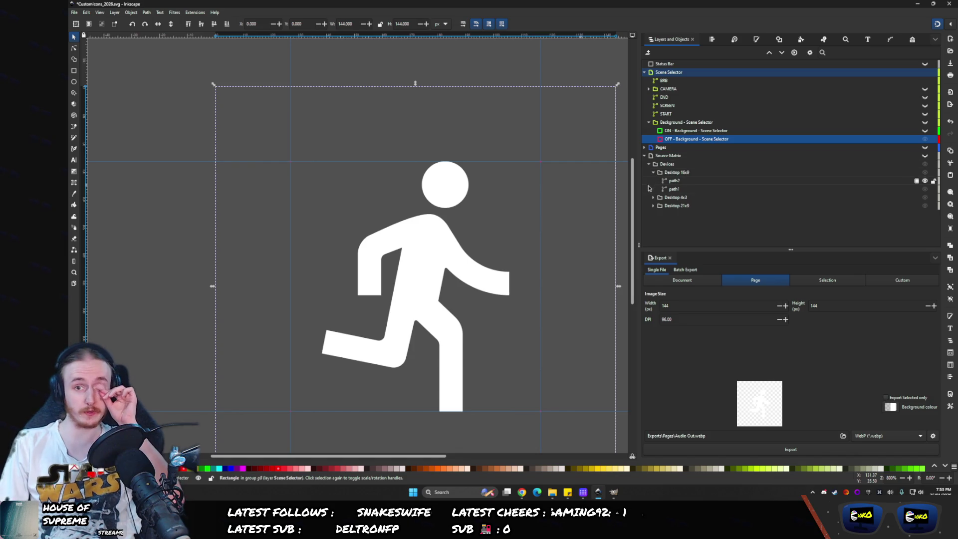
- Show the red background and set the export destination to Exports\Scene Selector in WebP format
click(924, 124)
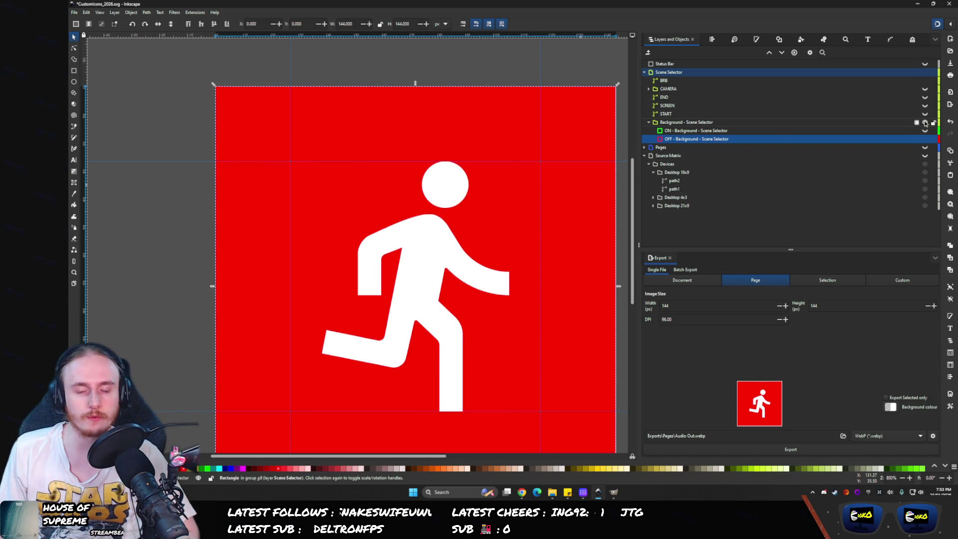
click(843, 436)
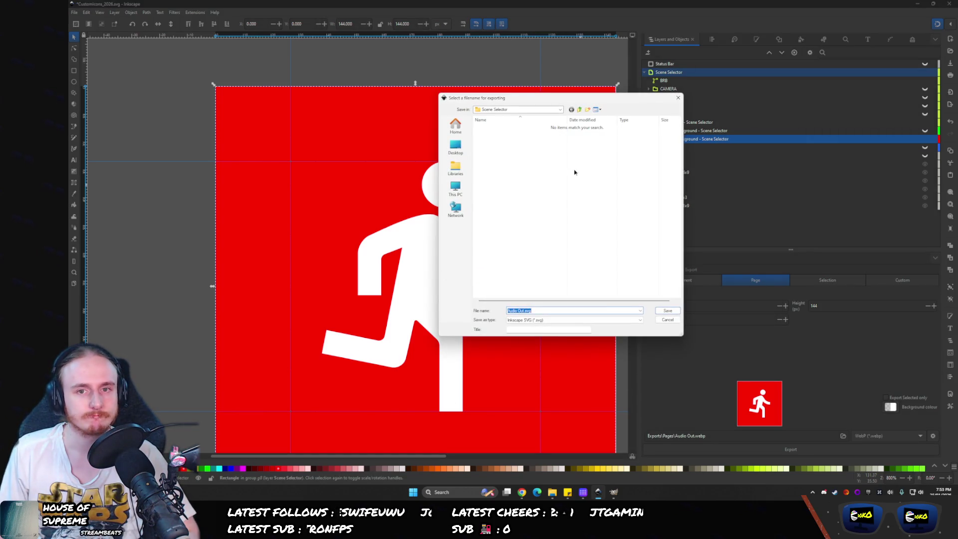
click(579, 109)
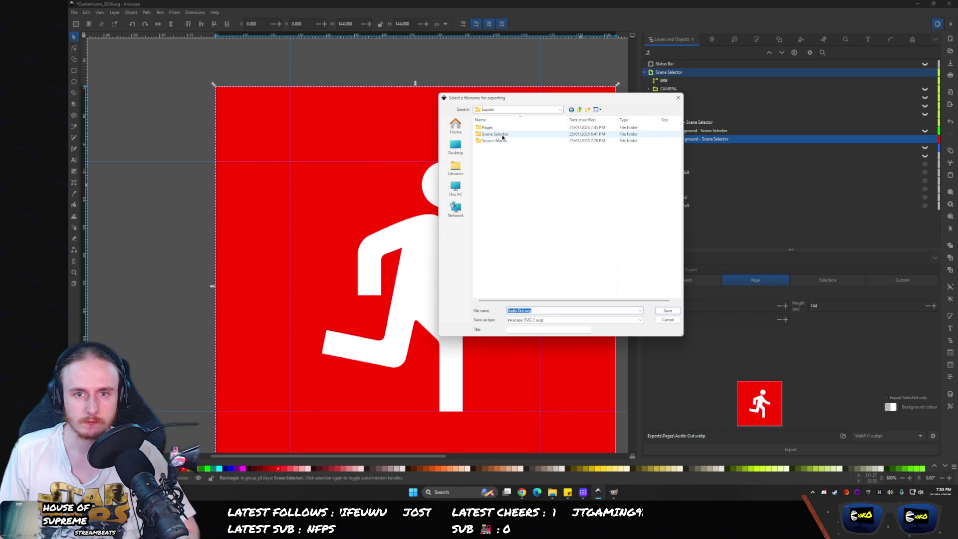
double_click(502, 137)
click(529, 319)
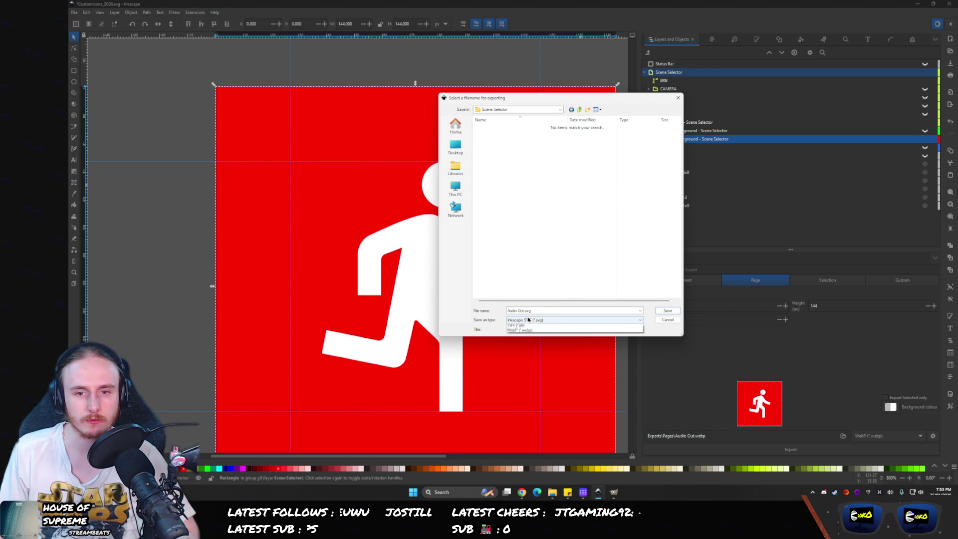
click(524, 355)
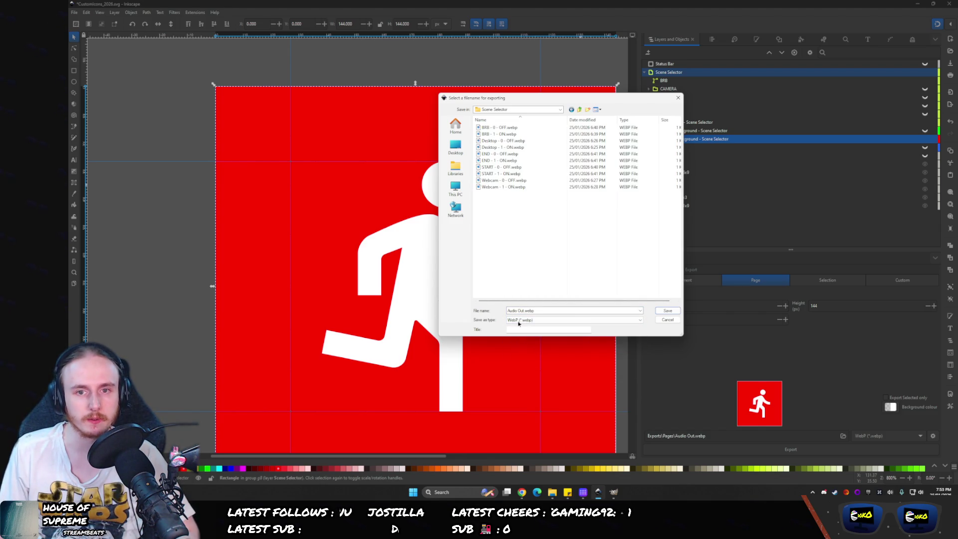
- Export the icon as BRB - 1 - ON.webp, replacing the existing file
click(499, 128)
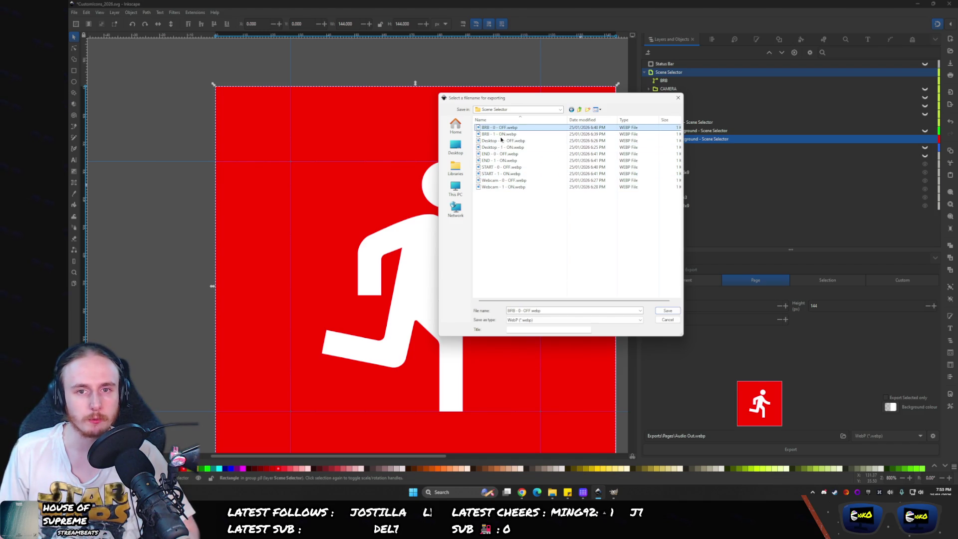
click(503, 134)
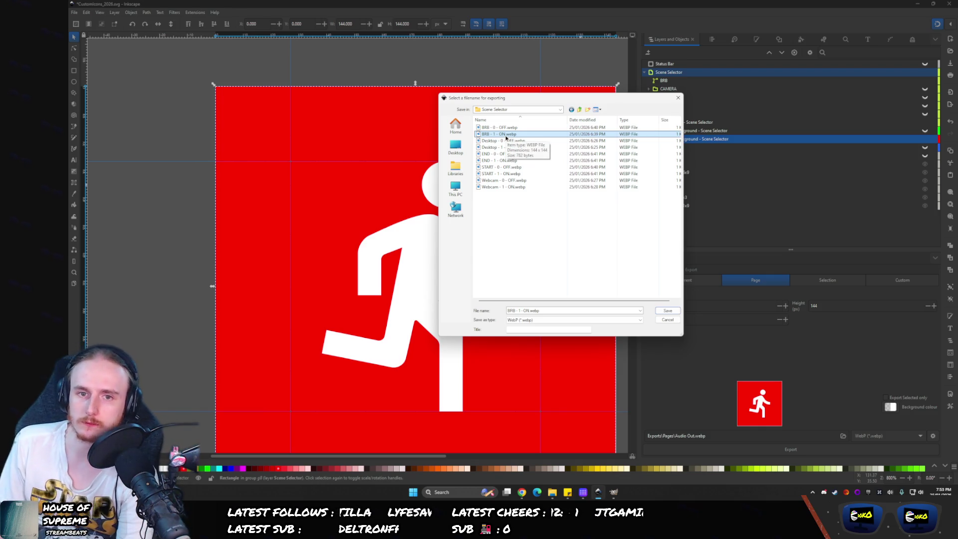
click(666, 310)
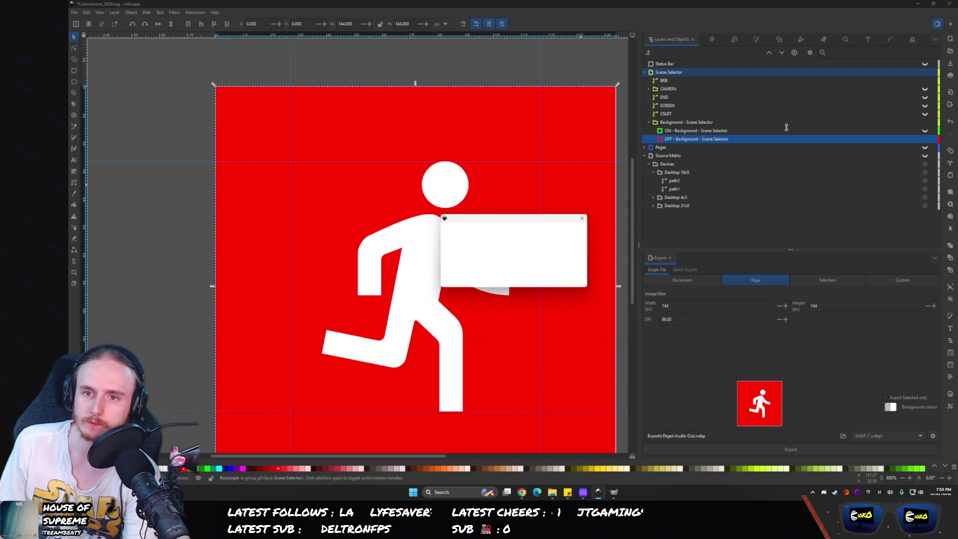
click(552, 278)
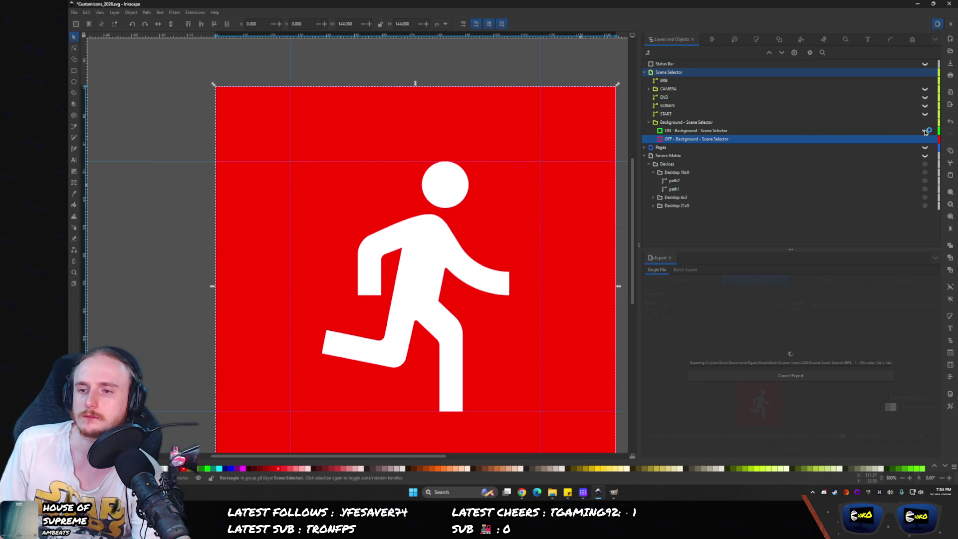
- Hide the red OFF background so only the green ON background shows behind BRB
click(925, 139)
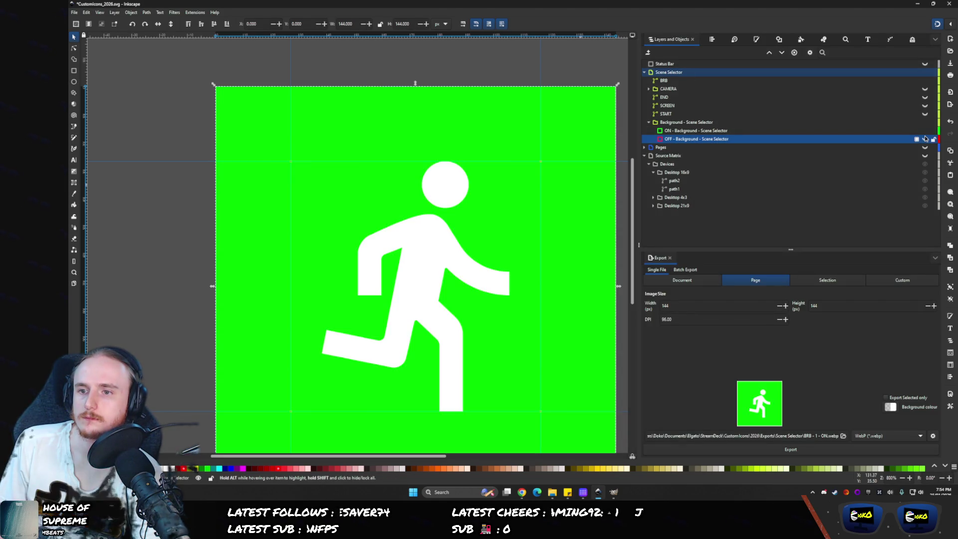
click(925, 131)
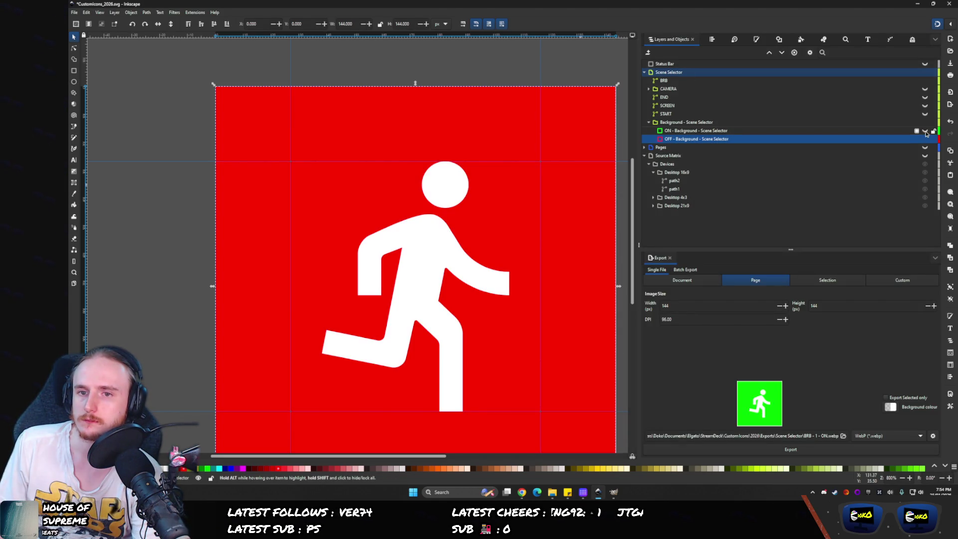
click(902, 131)
click(925, 131)
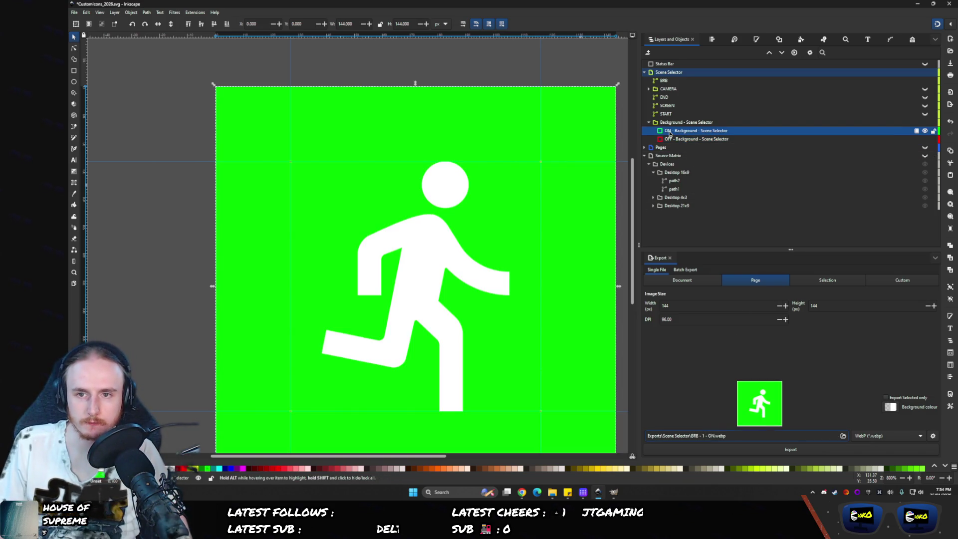
- Rename the upper background layer from ON to OFF
double_click(700, 131)
key(Delete)
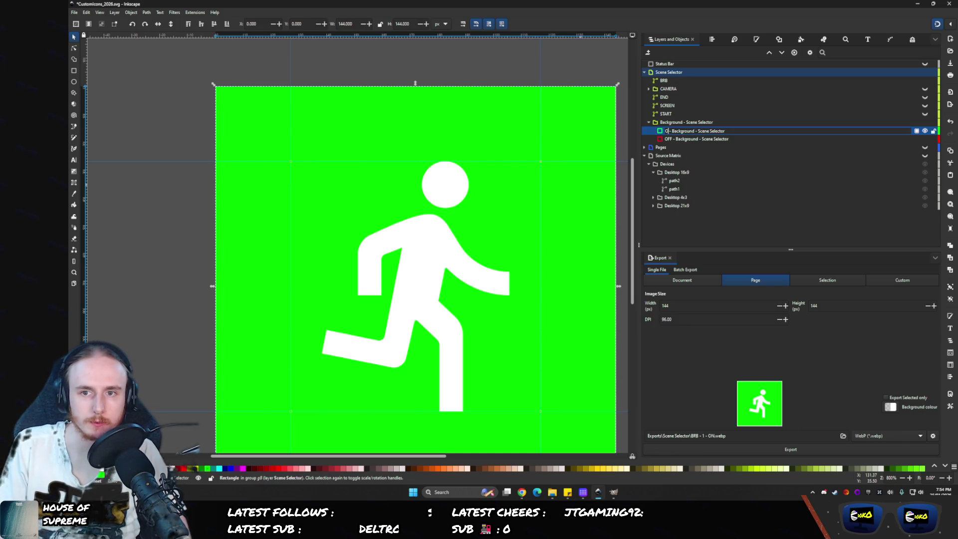
text(FF)
key(Return)
- Rename the lower layer to ON, move it above OFF, and hide it to leave green
key(Tab)
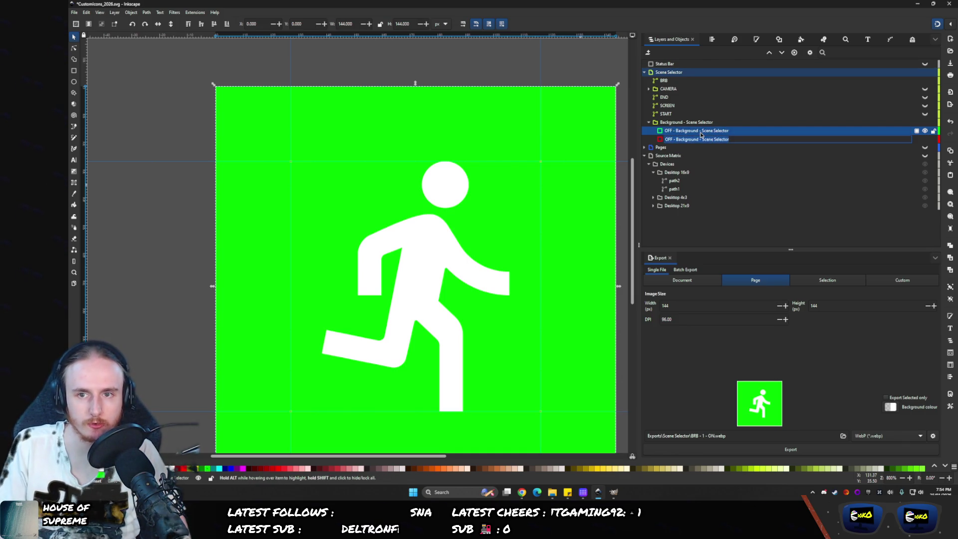
key(Home)
key(Delete)
key(Delete)
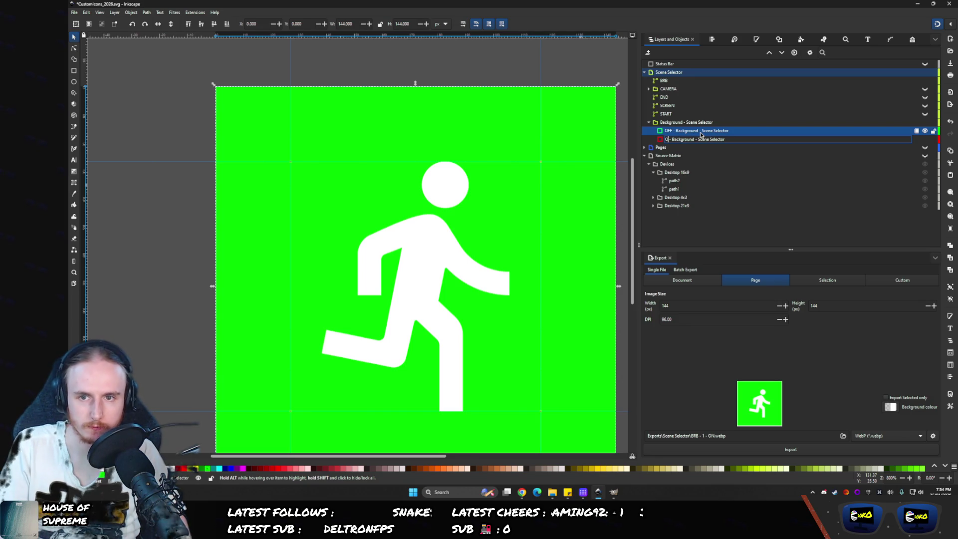
text(N)
key(Return)
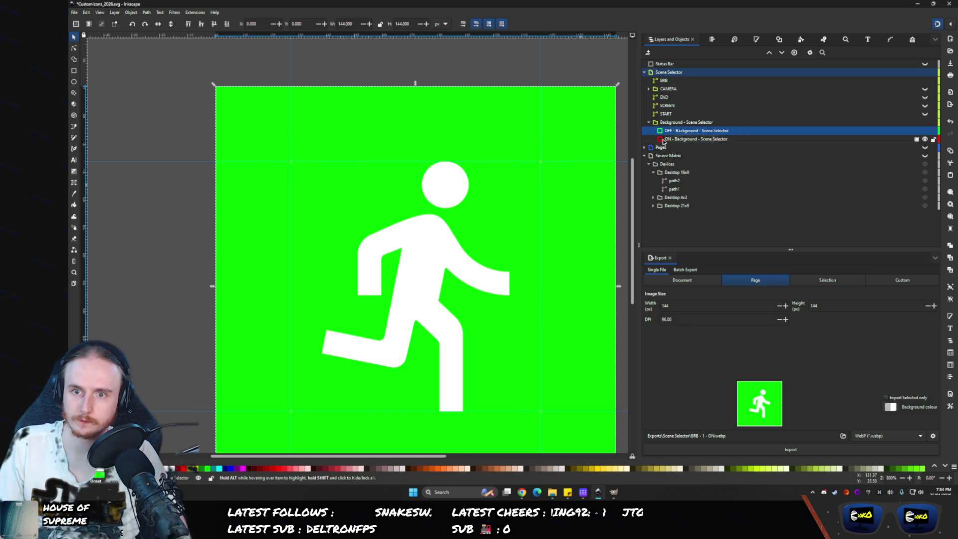
drag(670, 141, 666, 132)
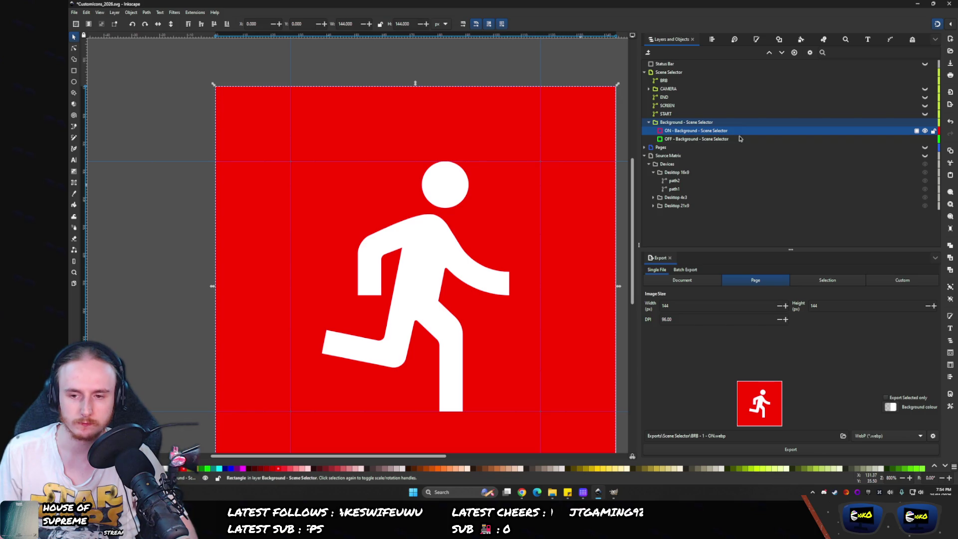
click(925, 131)
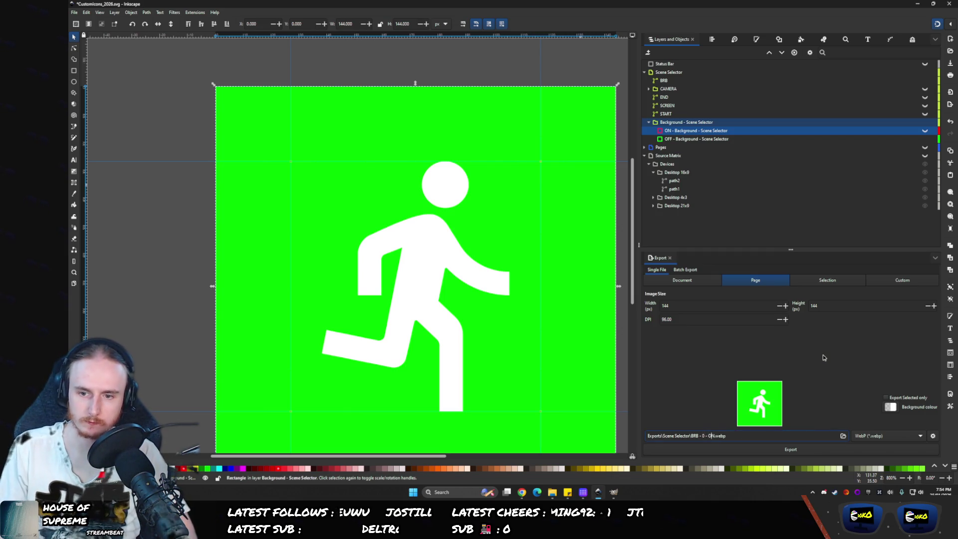
- Export the green BRB icon as BRB - 0 - OFF.webp, replacing the existing file
click(790, 449)
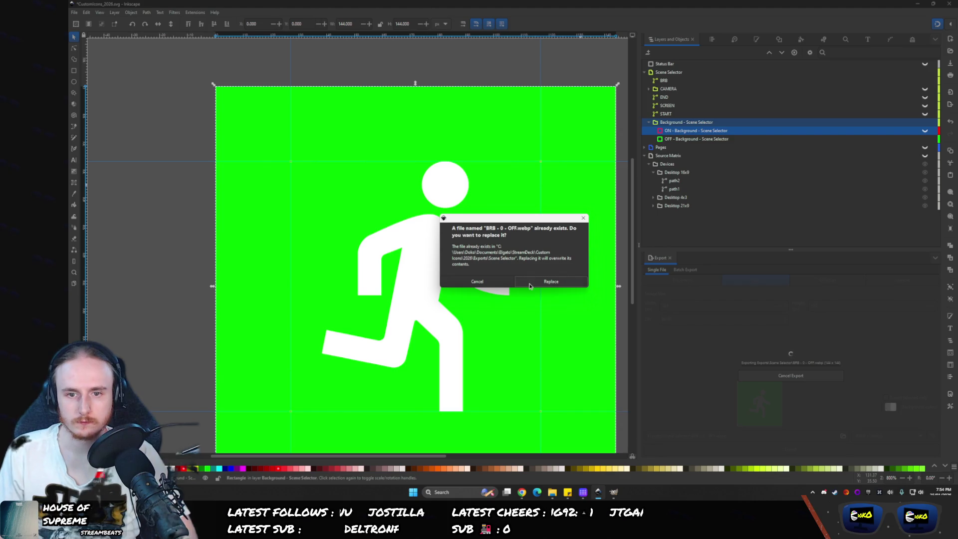
click(530, 284)
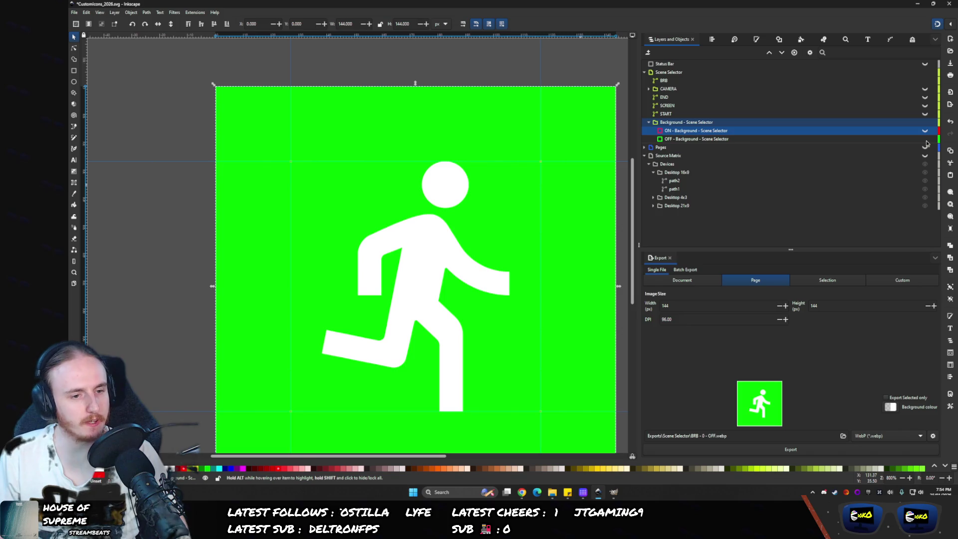
mouse_move(925, 143)
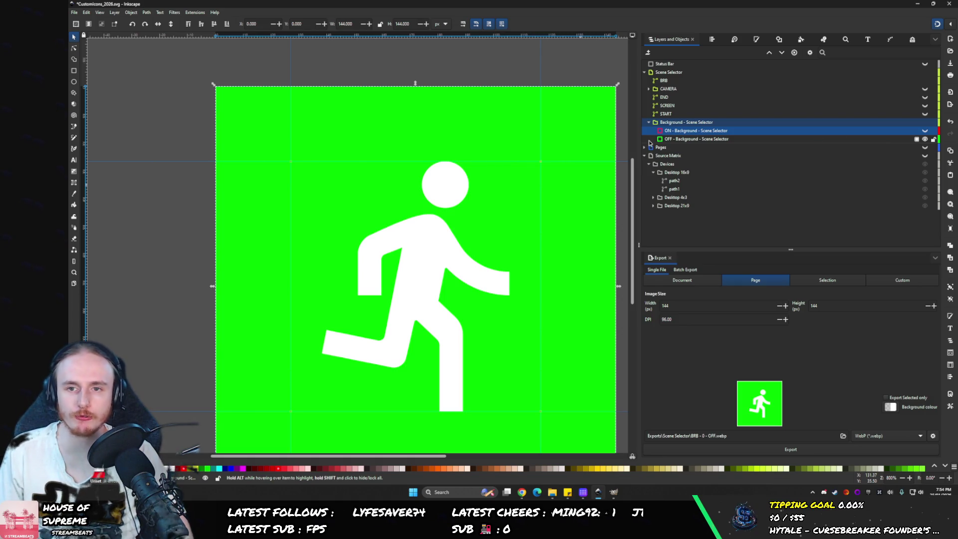
- Hide the BRB icon, show the CAMERA icon, and bring up File Explorer
click(924, 81)
click(924, 89)
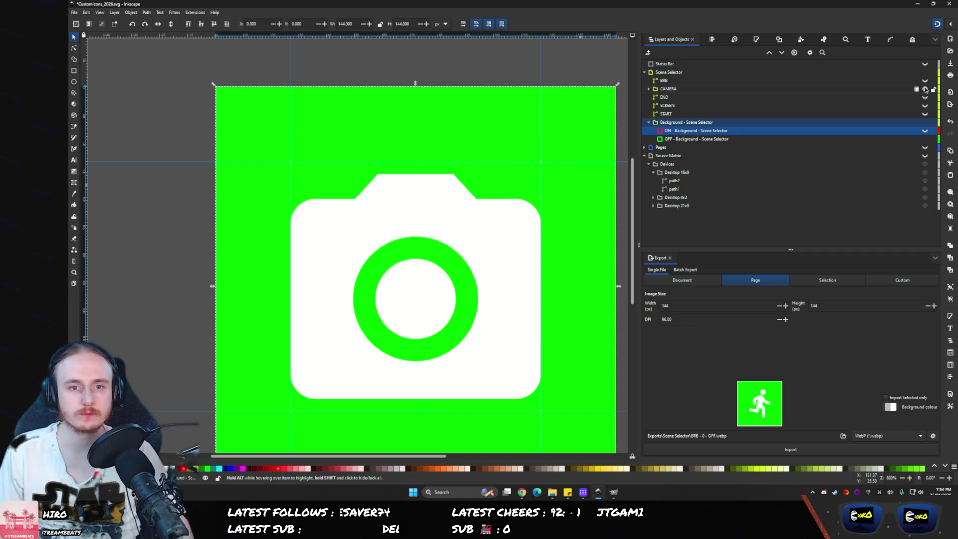
click(658, 448)
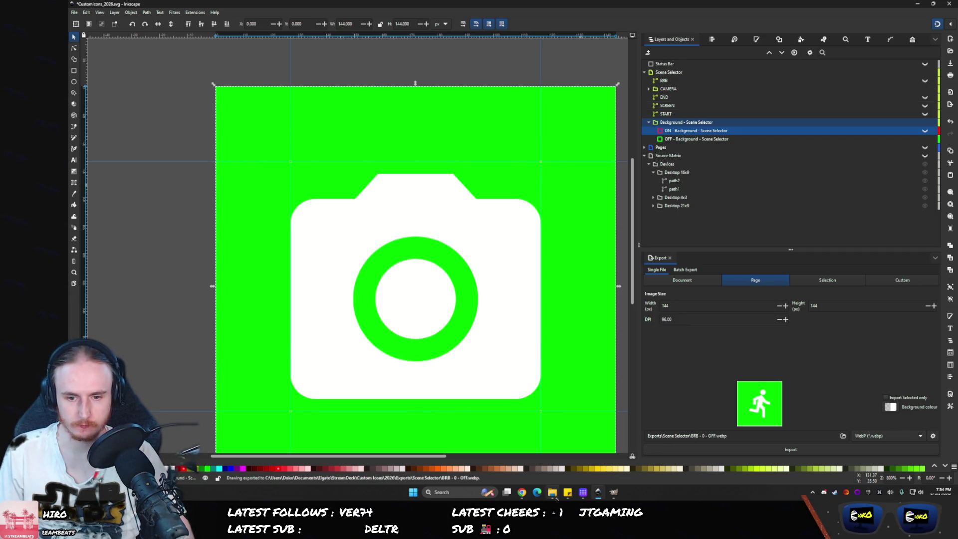
click(554, 493)
- Browse to Exports > Scene Selector, select both Webcam files, then minimise Explorer
click(117, 36)
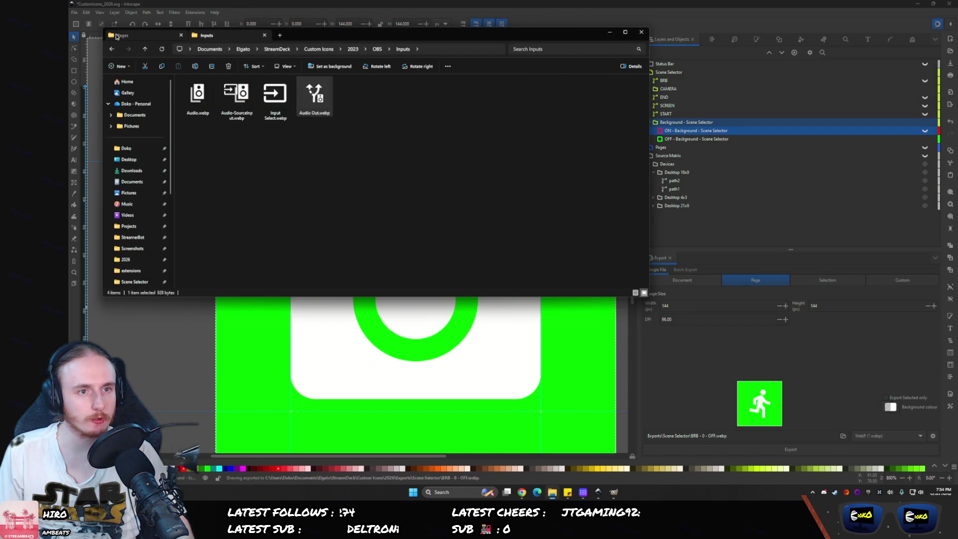
key(alt+Left)
key(alt+Left)
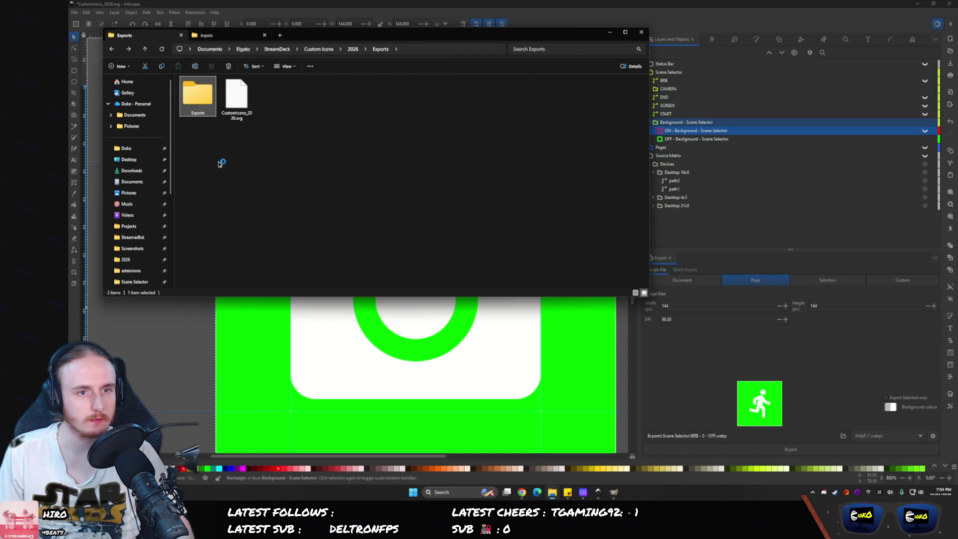
key(alt+Right)
double_click(200, 98)
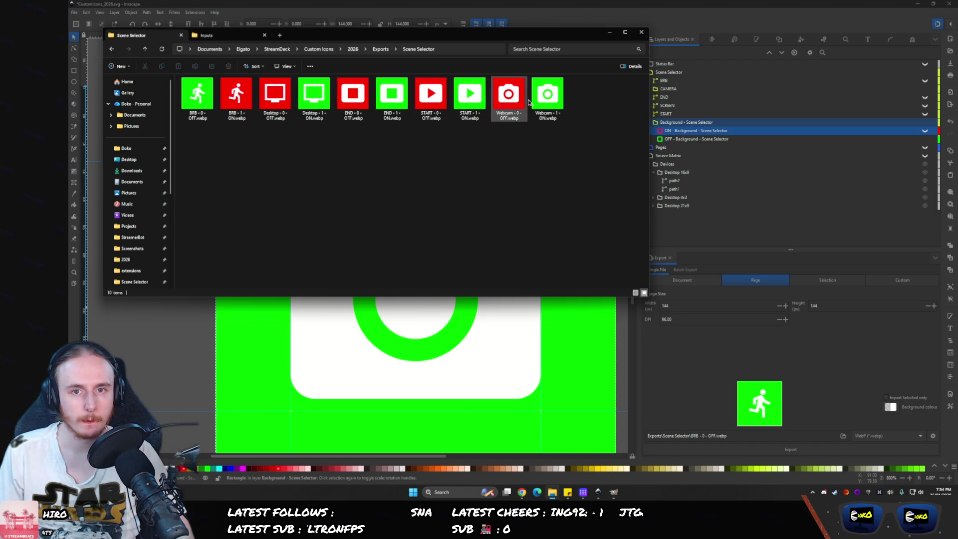
key(alt+Tab)
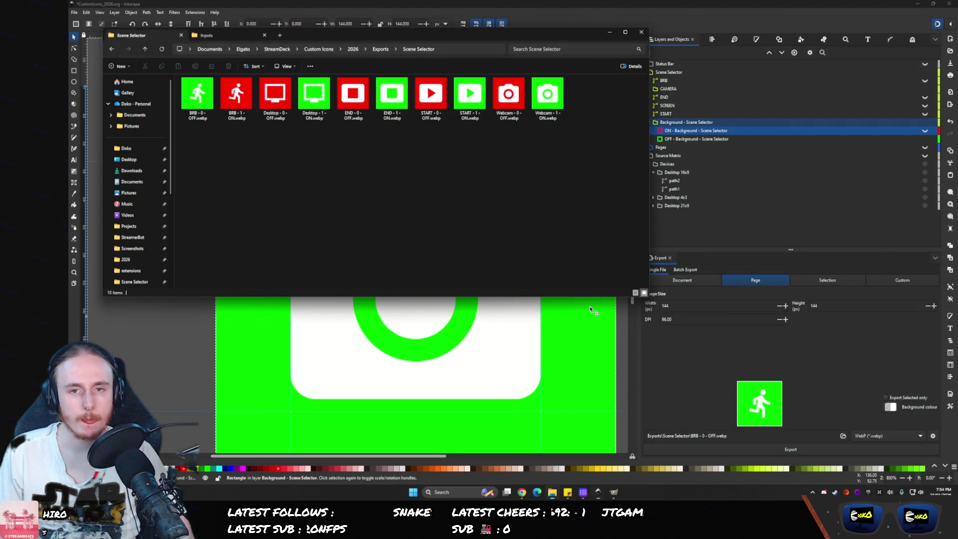
key(alt+Tab)
drag(579, 149, 498, 104)
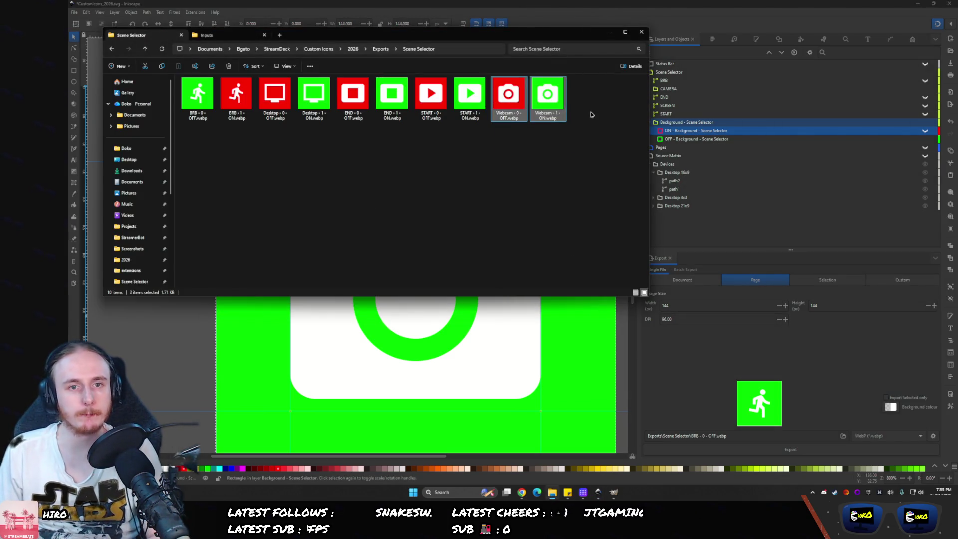
click(514, 3)
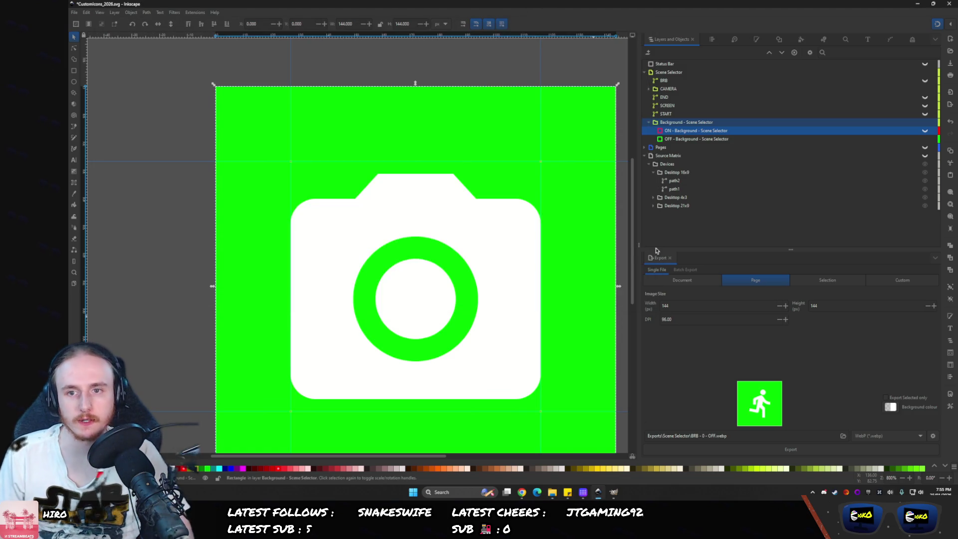
- Export the camera icon on green as Webcam - 0 - OFF.webp, replacing the old file
text(Webcam)
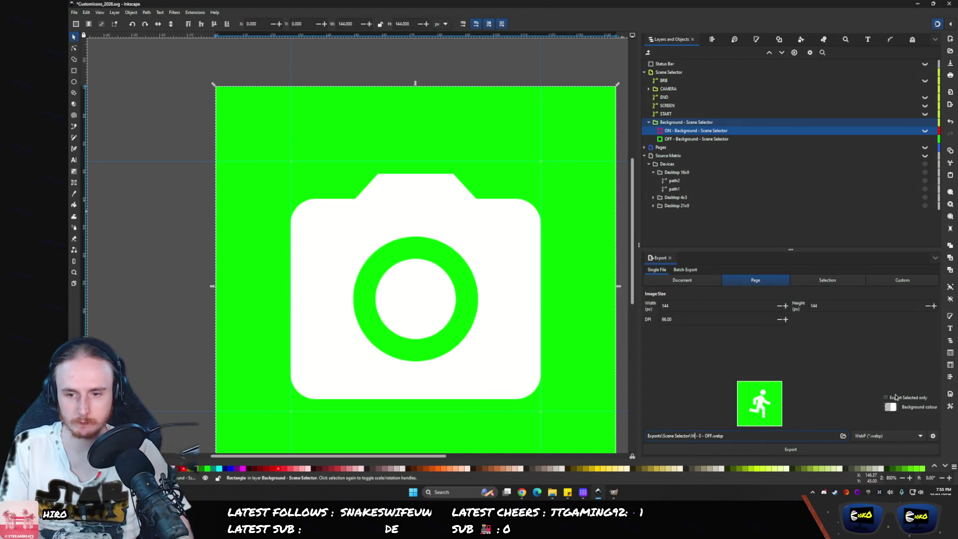
key(Return)
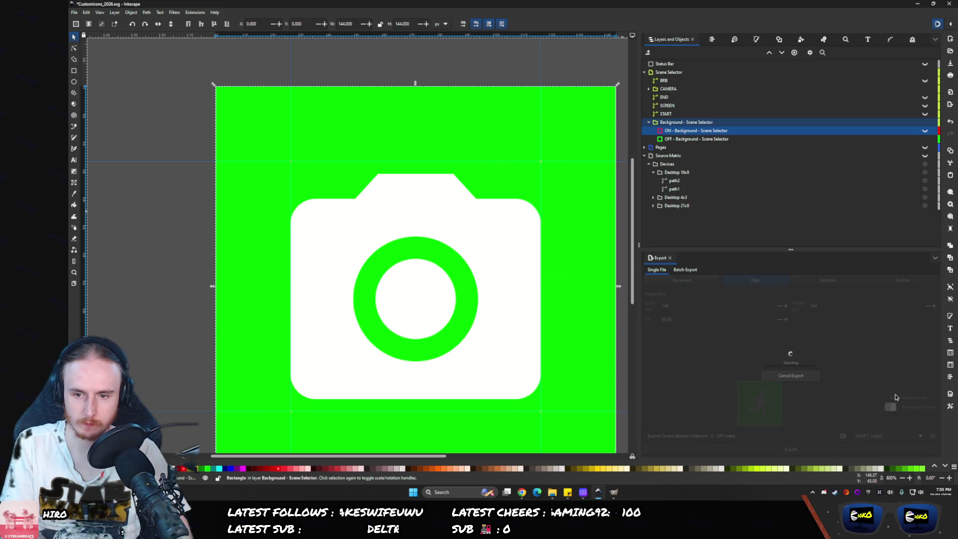
click(562, 282)
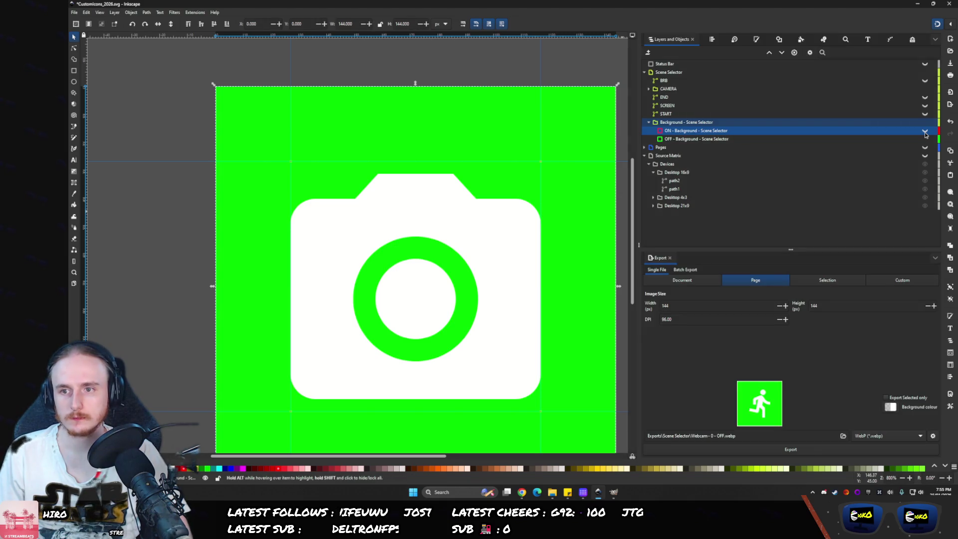
- Show the red ON background and export Webcam - 1 - ON.webp, replacing the old file
click(925, 133)
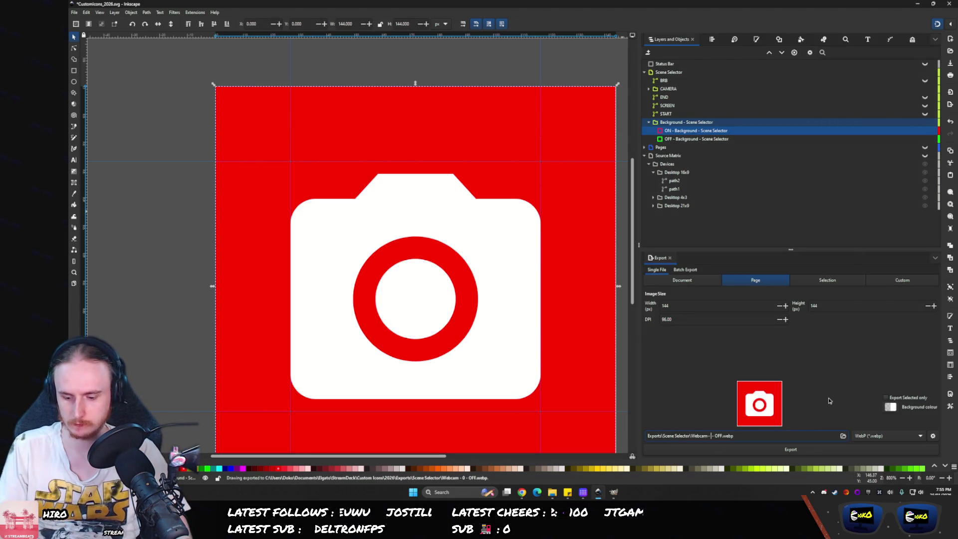
text(1 )
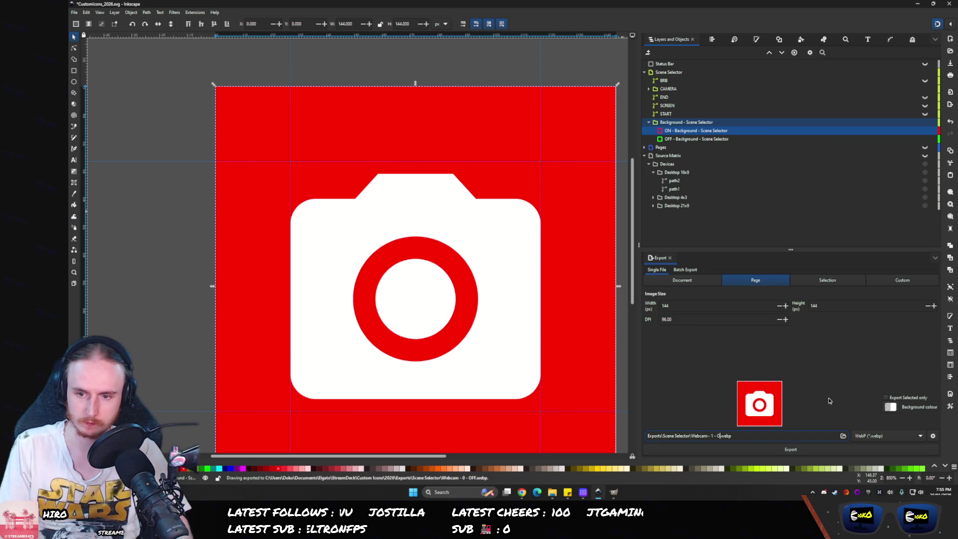
text(N)
key(Return)
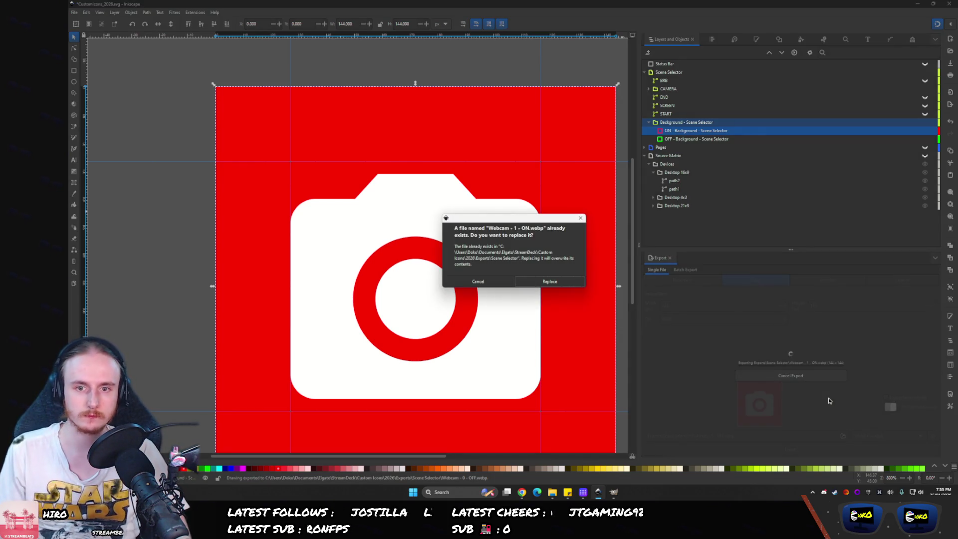
key(Return)
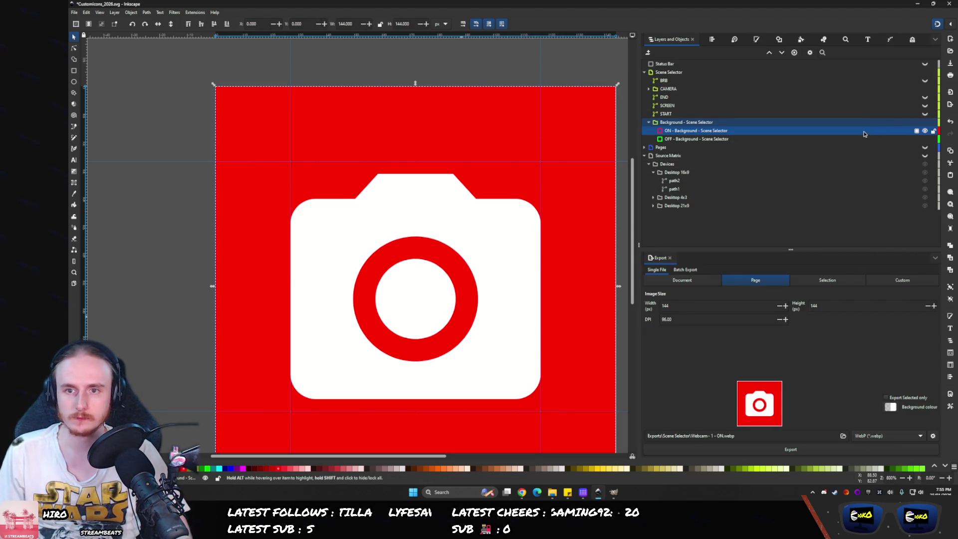
click(681, 89)
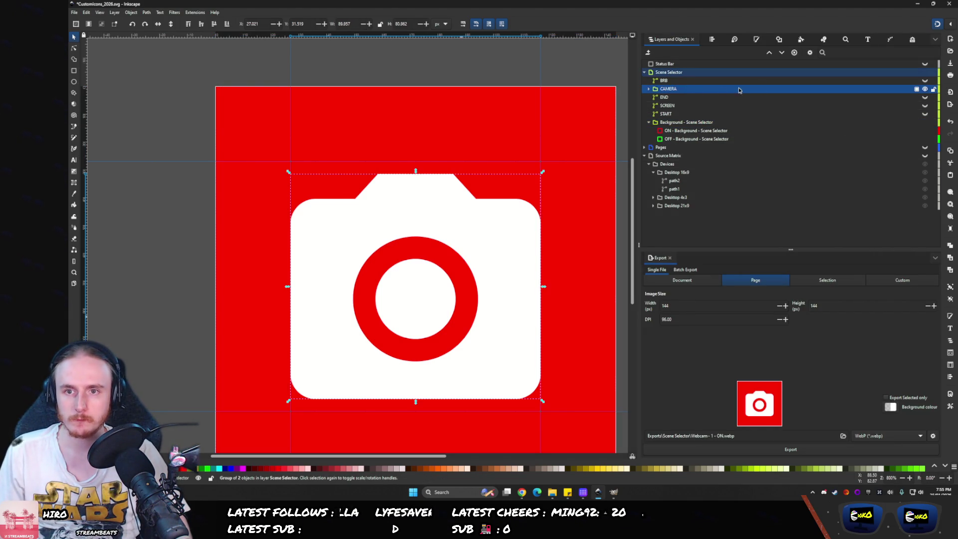
- Swap CAMERA for the END icon and export it on red as END - 1 - ON.webp, replacing the file
click(925, 89)
click(924, 97)
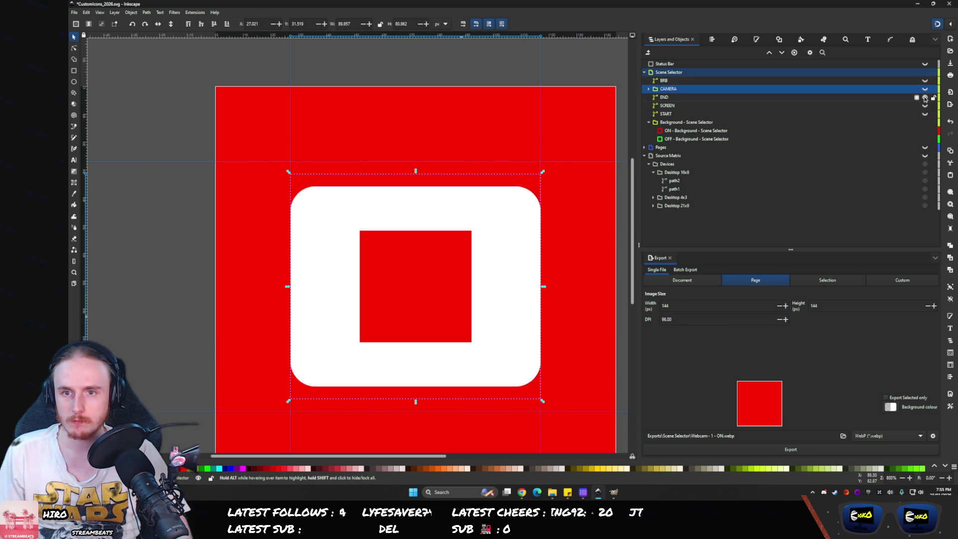
double_click(700, 435)
text(END)
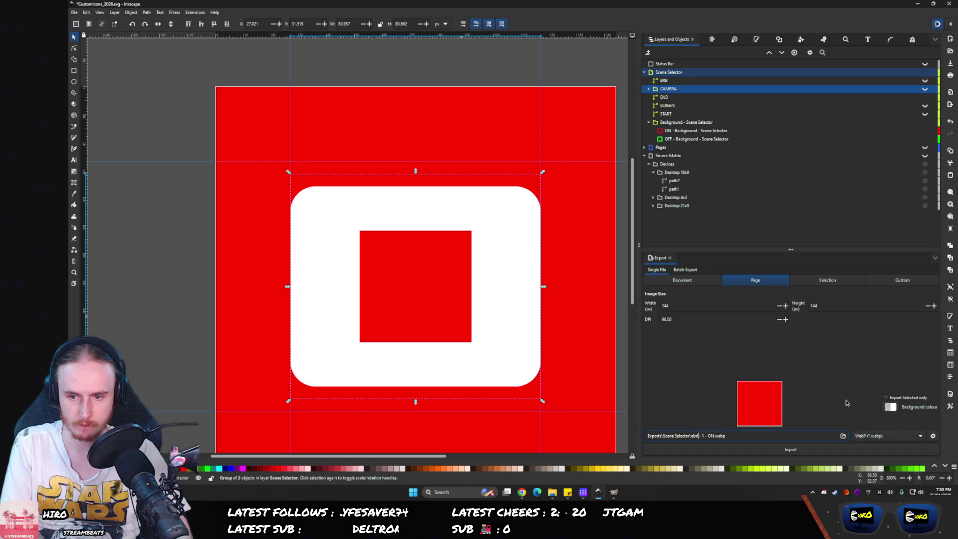
key(Return)
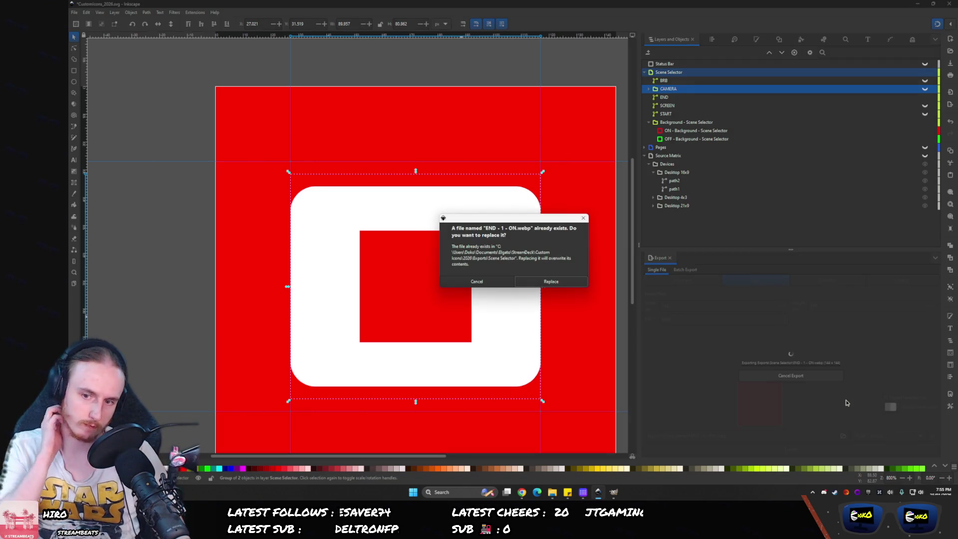
key(Return)
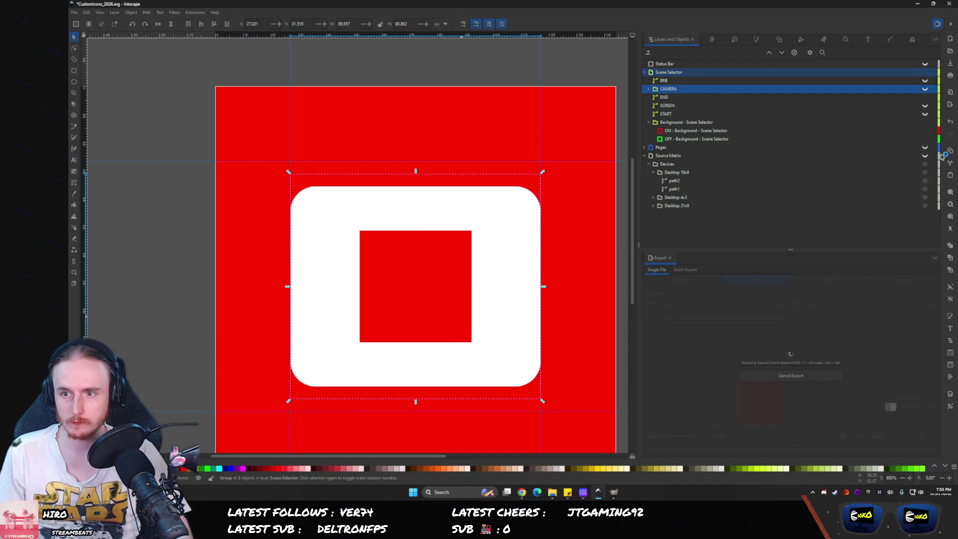
- Hide the red background, export END - 0 - OFF.webp on green, then hide END
click(924, 130)
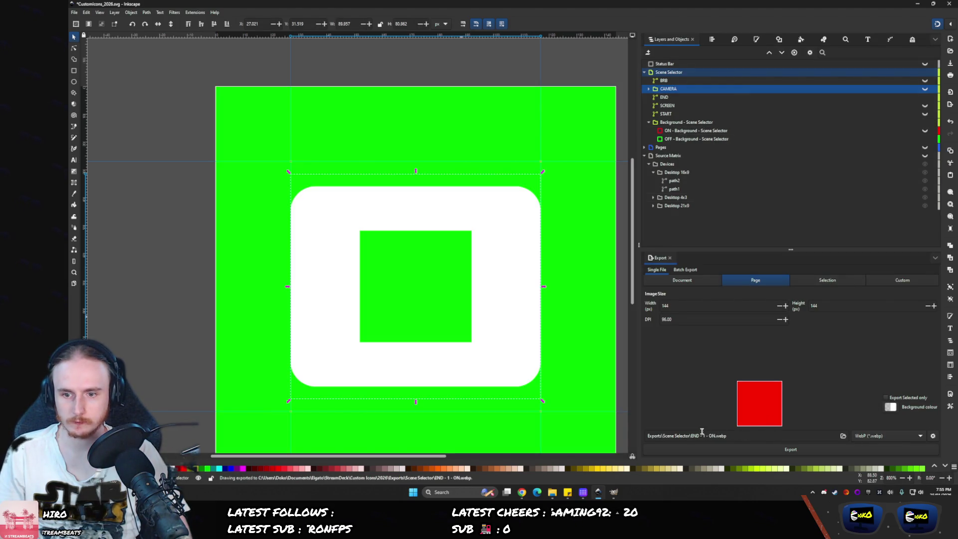
key(BackSpace)
text(0)
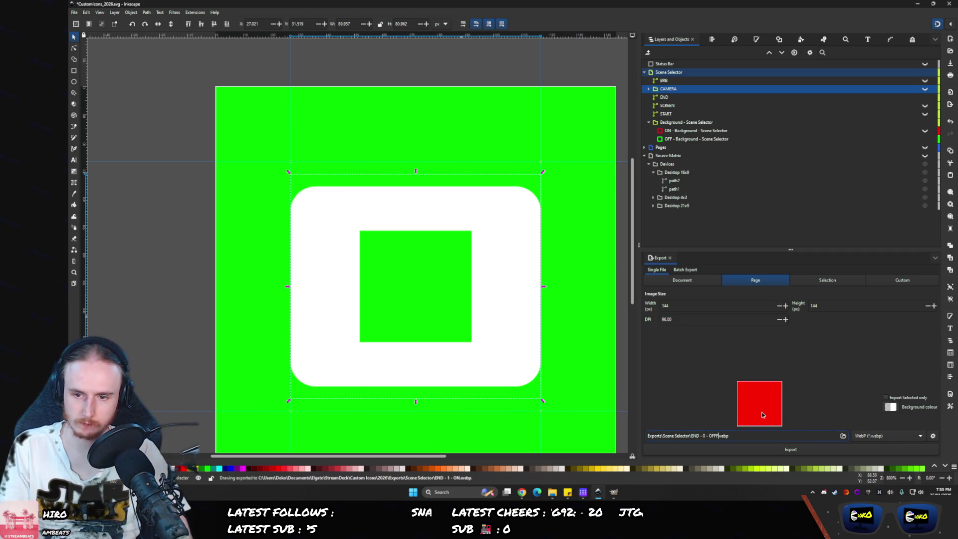
key(Return)
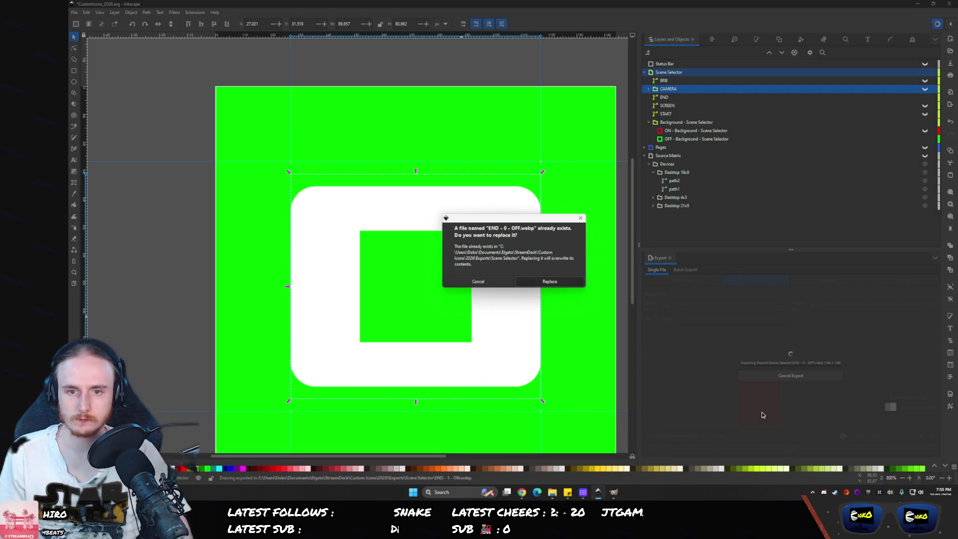
click(553, 281)
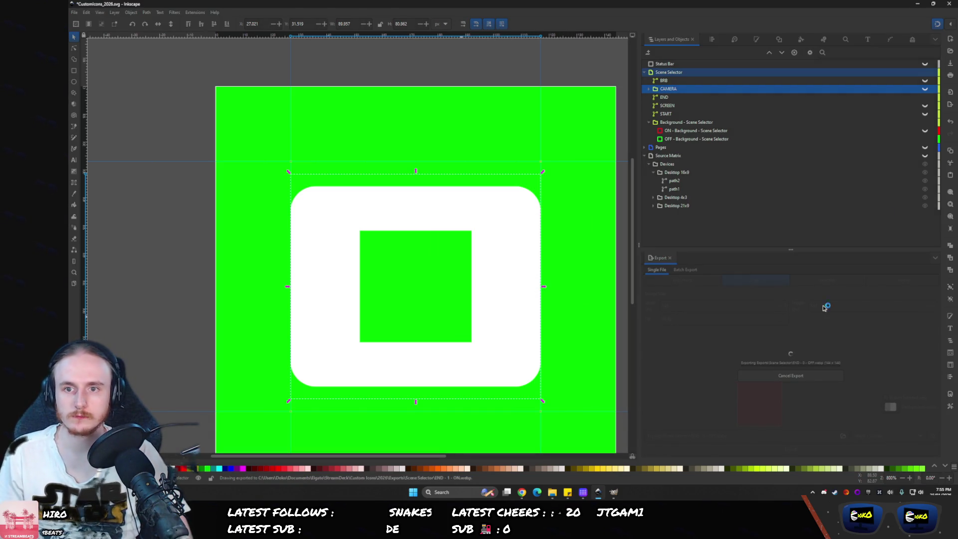
click(925, 98)
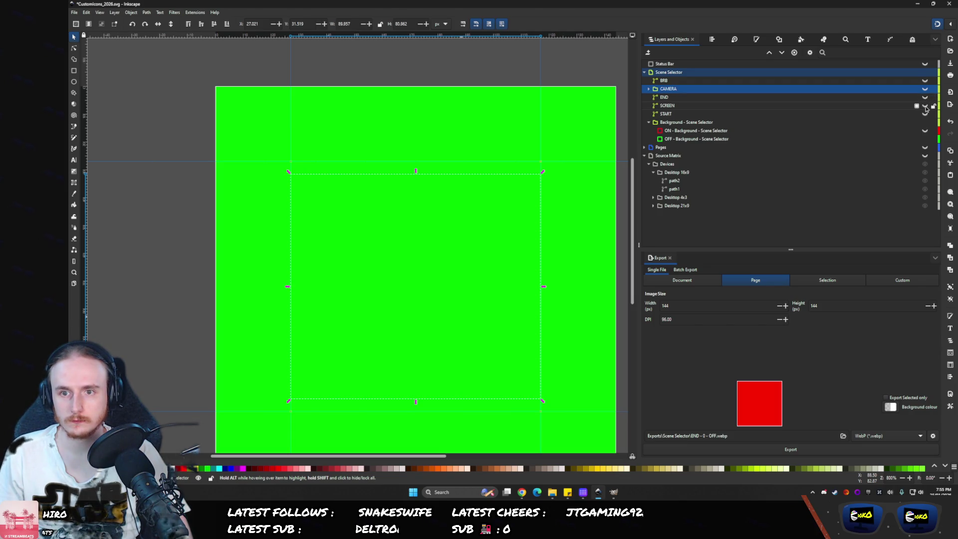
- Show the SCREEN monitor icon and export it on green as Screen - 0 - OFF.webp
click(925, 105)
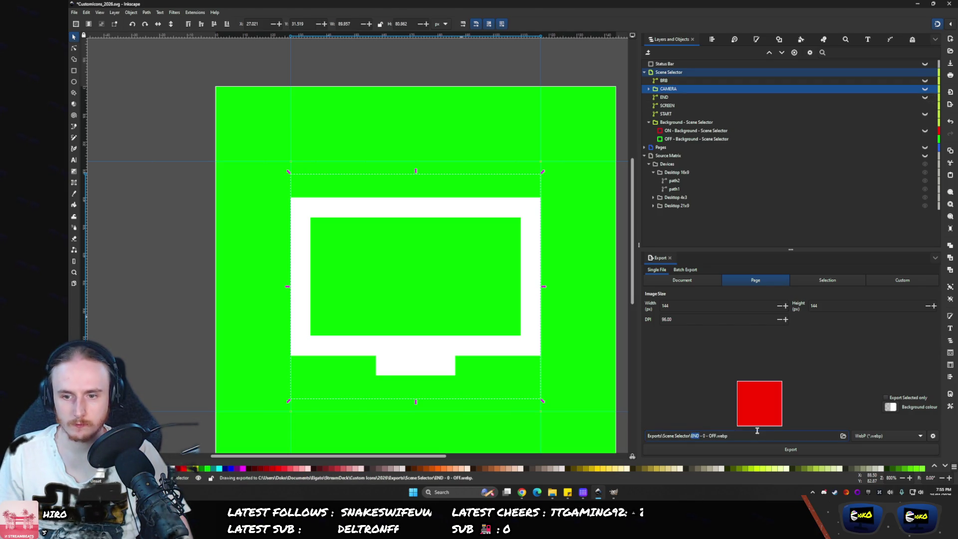
click(549, 493)
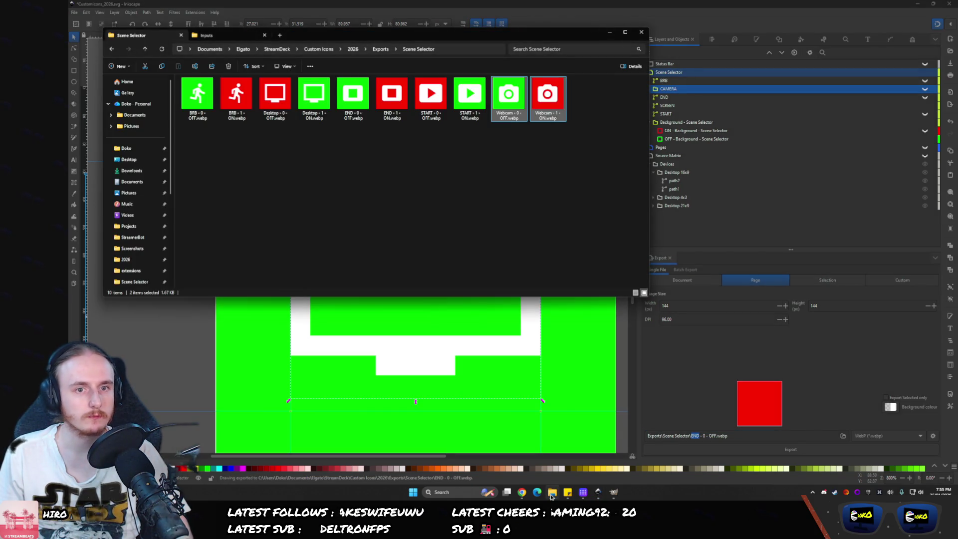
click(551, 494)
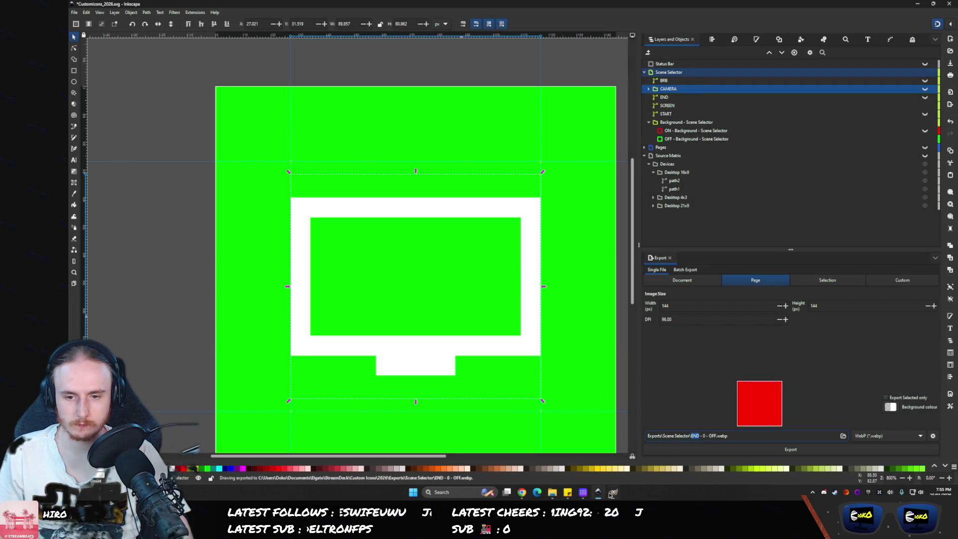
text(Scree)
mouse_move(610, 490)
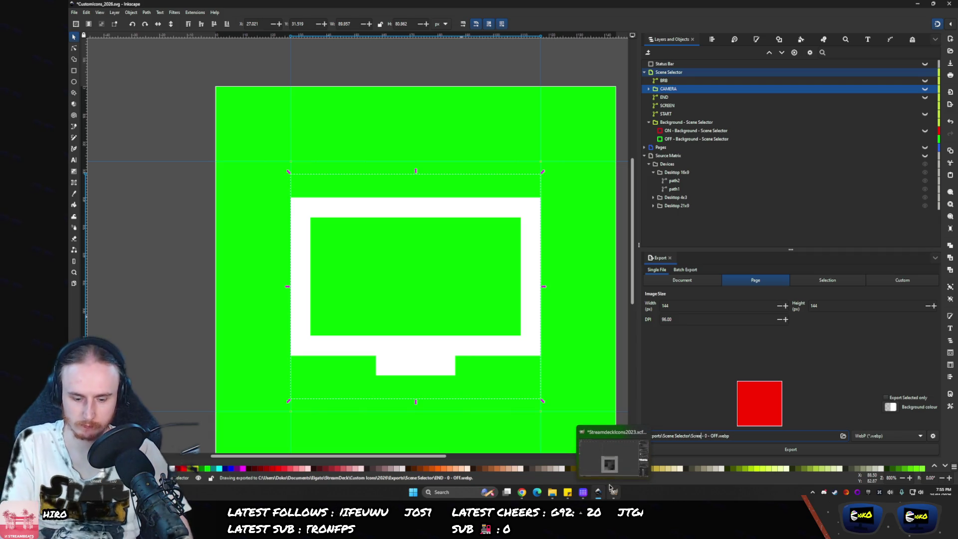
text(n)
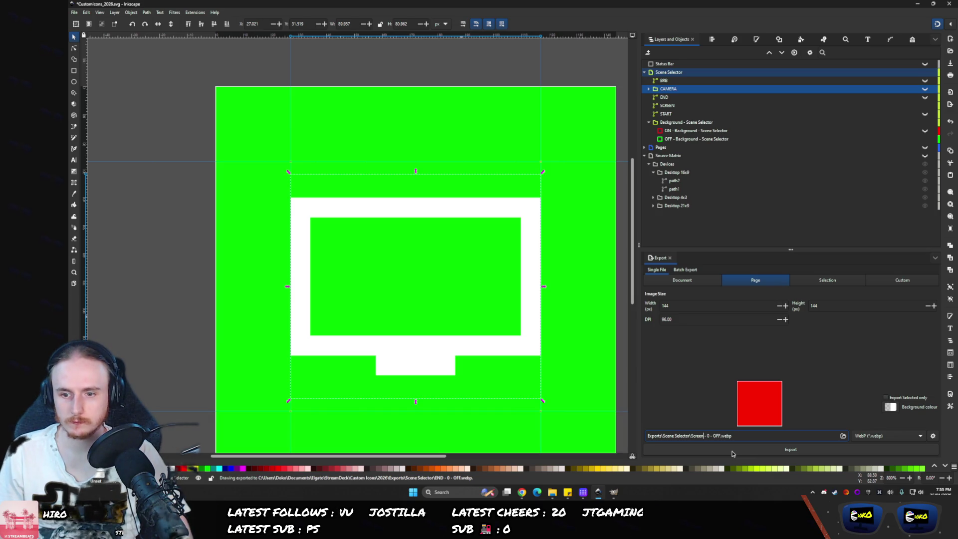
click(732, 450)
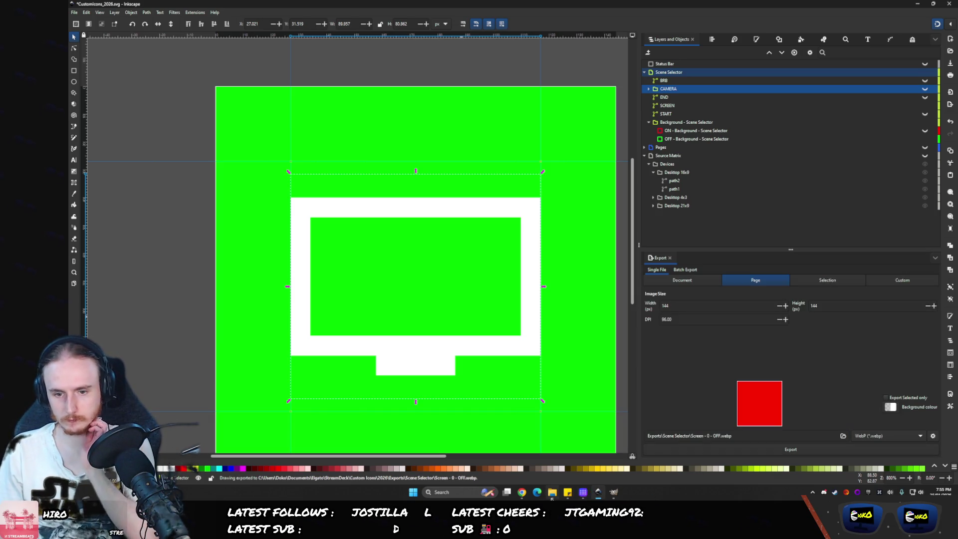
- Delete the two outdated Desktop icon files from the export folder and return to Inkscape
click(552, 491)
drag(314, 132, 257, 75)
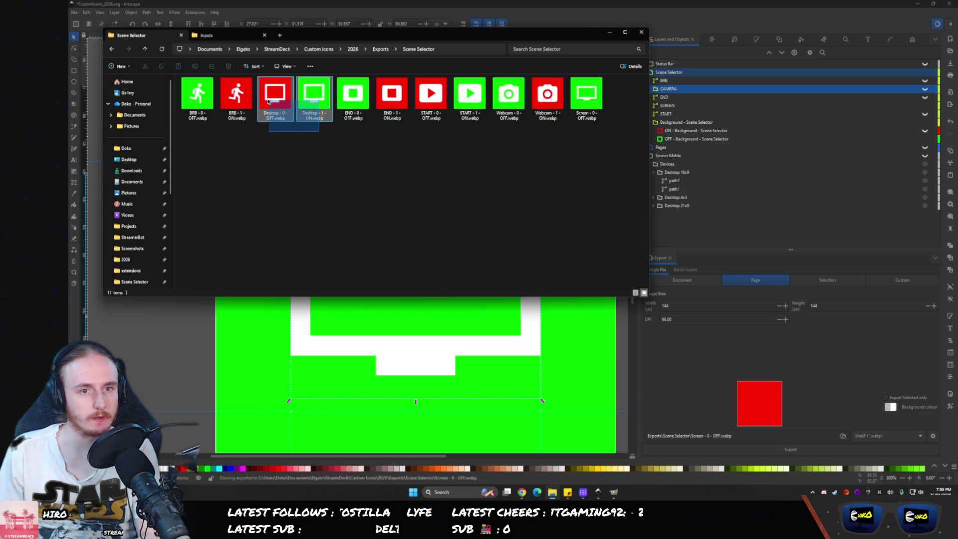
key(Delete)
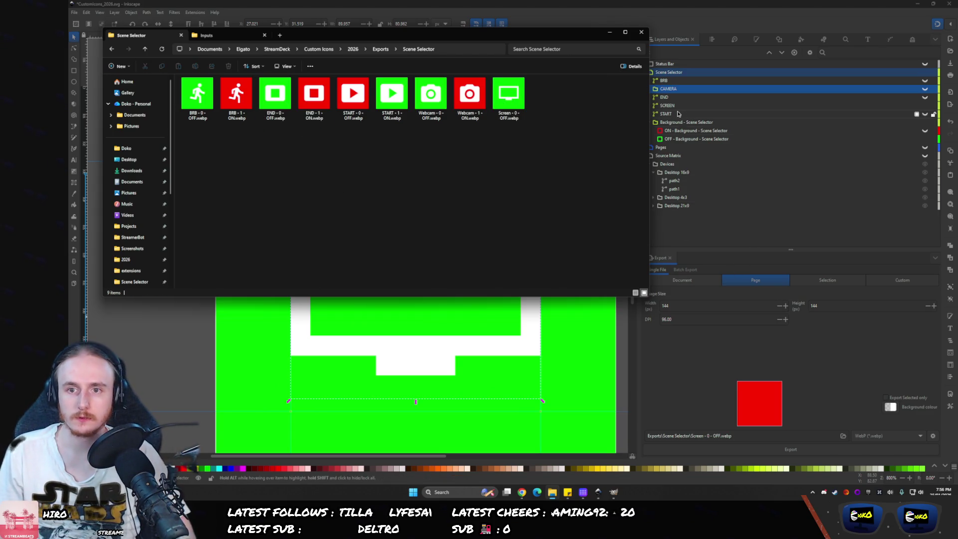
click(676, 390)
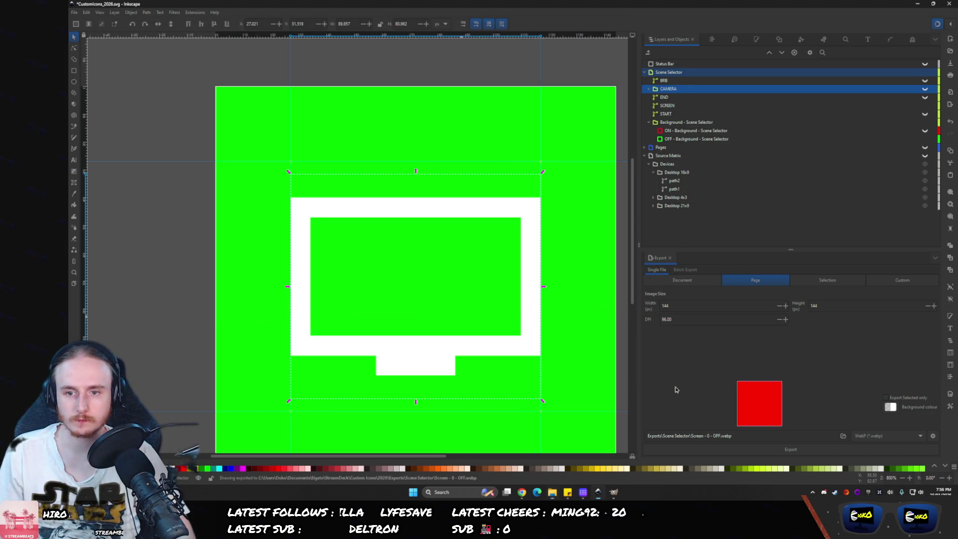
- Show the red ON background and export the monitor icon as Screen - 1 - ON.webp, replacing the file
click(708, 436)
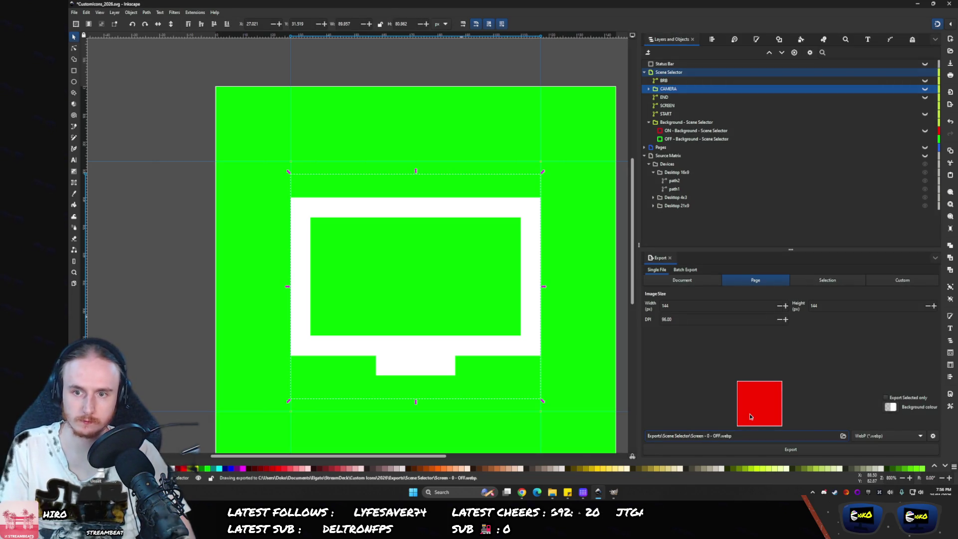
text(1)
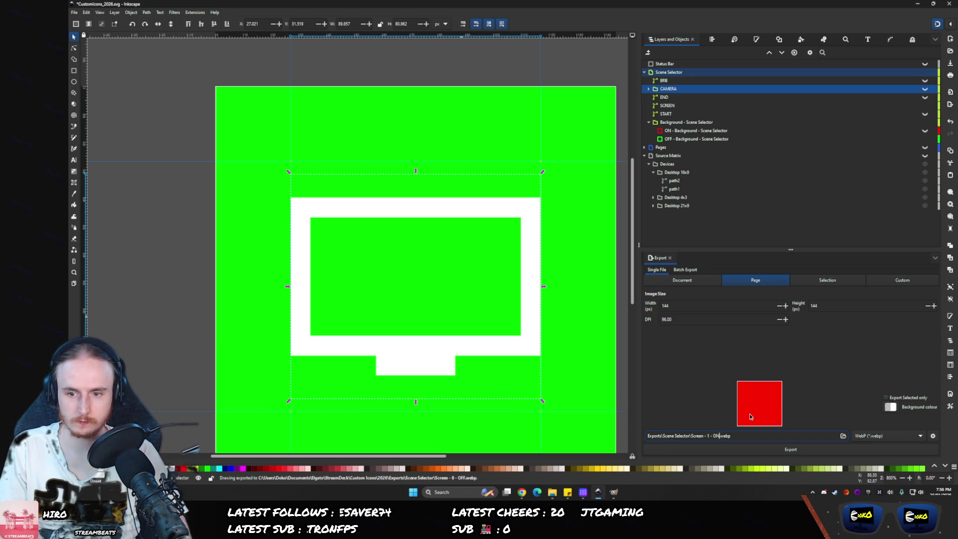
key(Return)
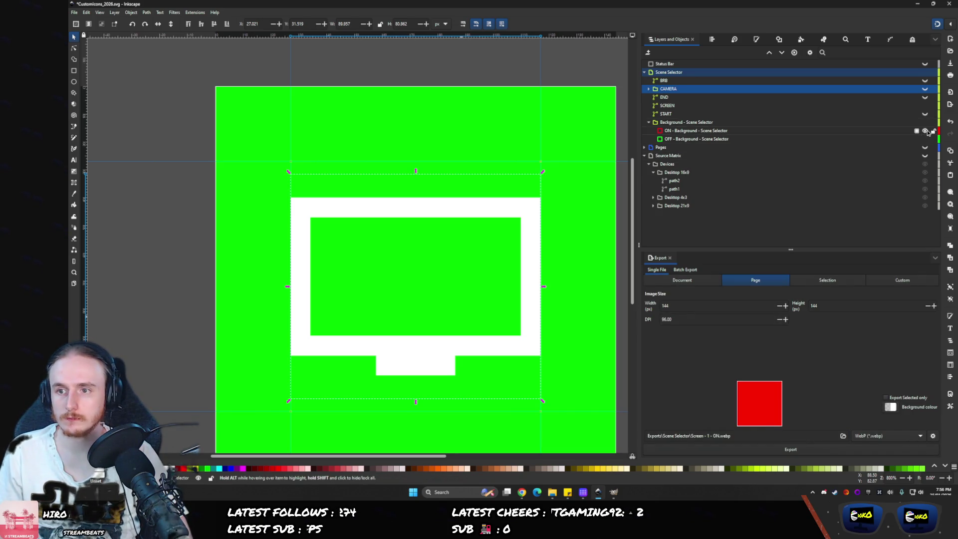
click(925, 132)
click(767, 449)
key(Return)
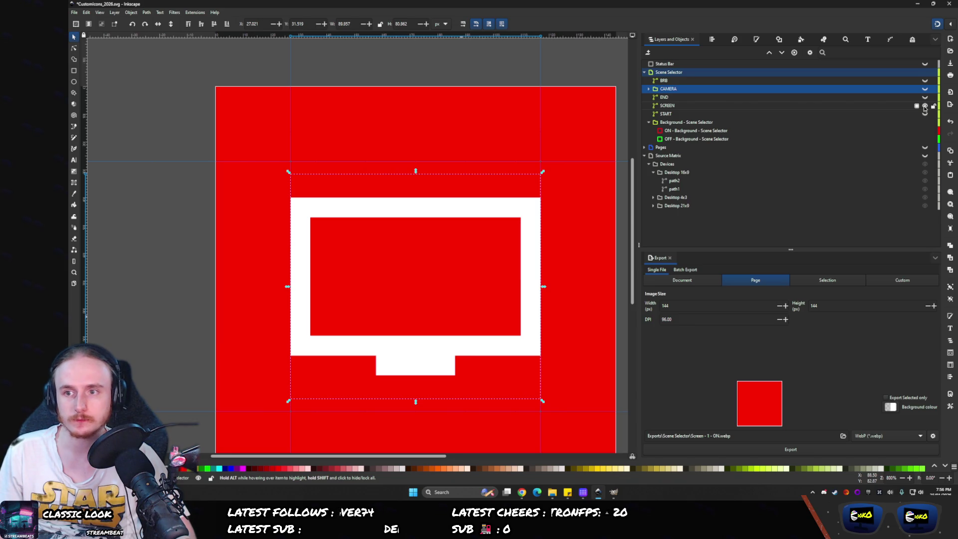
- Swap the SCREEN icon for the START play icon and export it red as START - 1 - ON.webp
click(924, 105)
click(924, 114)
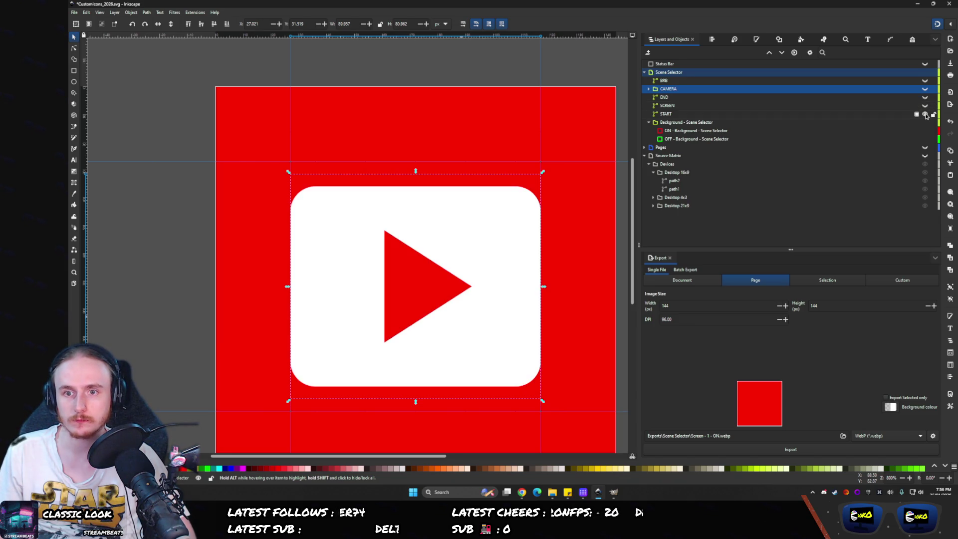
click(699, 435)
key(BackSpace)
key(BackSpace)
key(BackSpace)
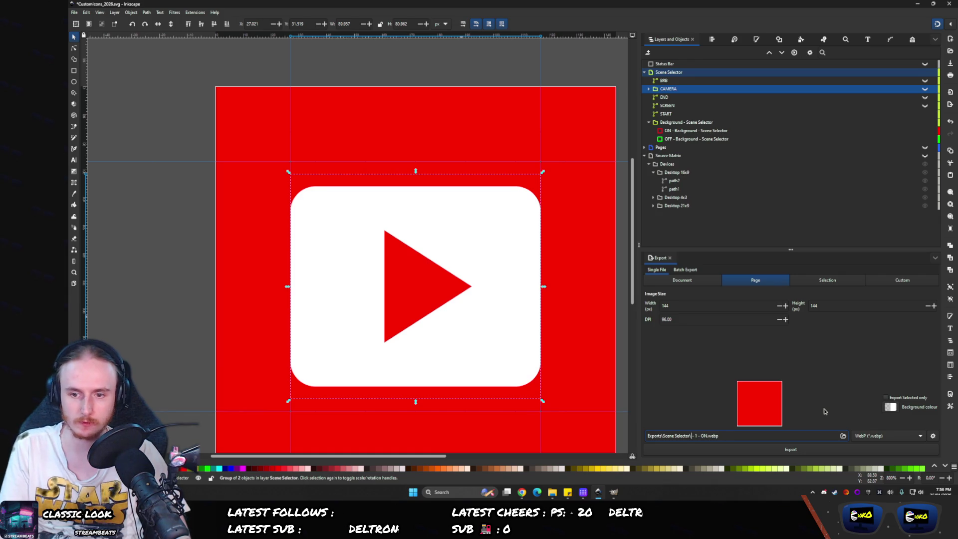
text(START)
key(Return)
key(Return)
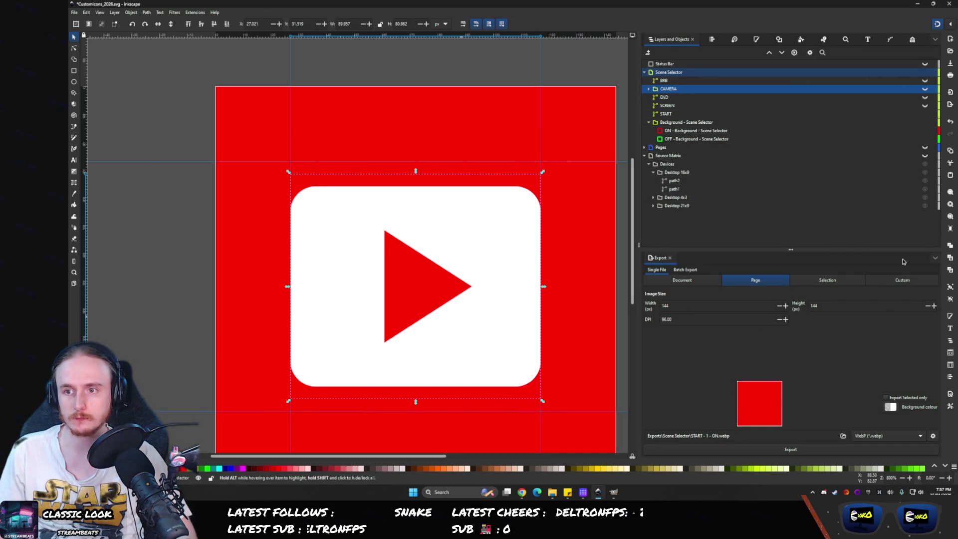
- Hide the red ON background and export the green version as START - 0 - OFF.webp
click(924, 130)
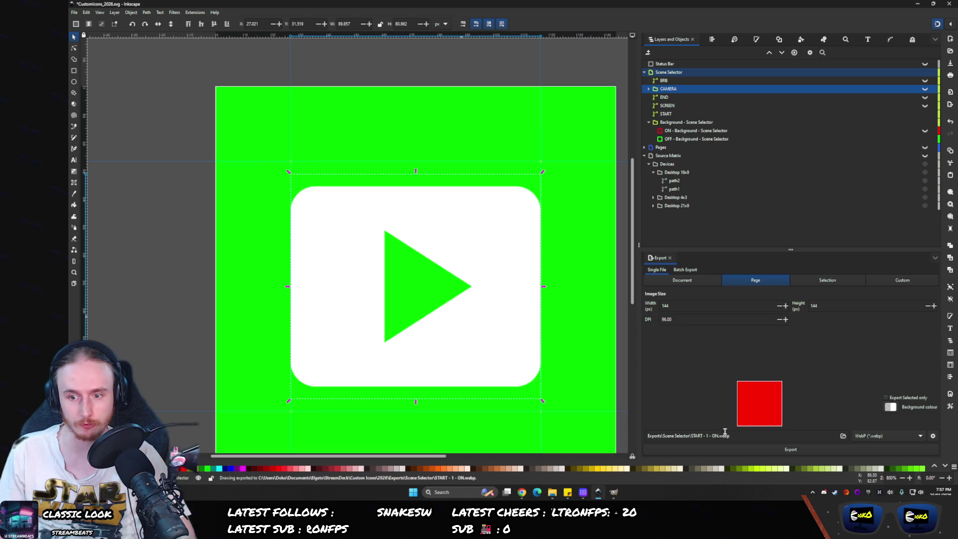
click(708, 434)
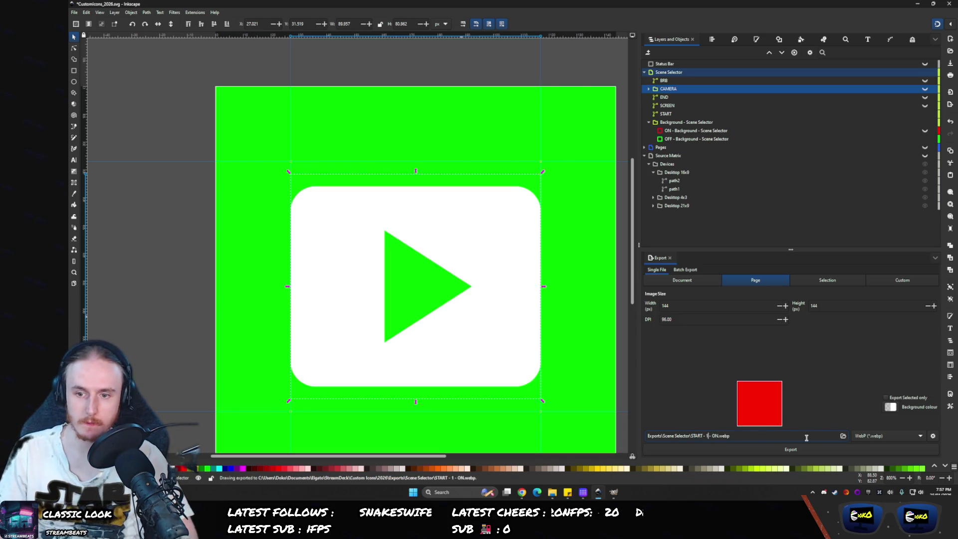
key(BackSpace)
text(0)
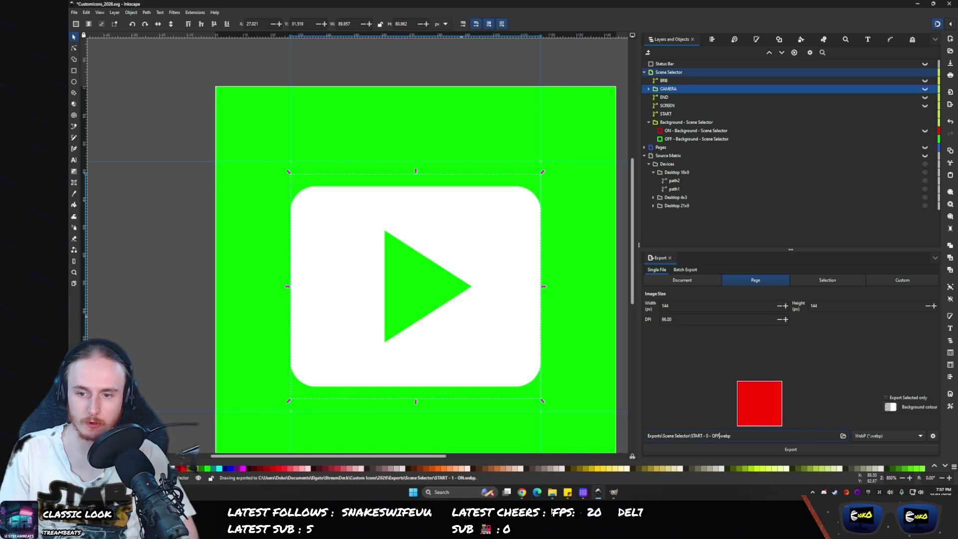
key(Return)
key(Return)
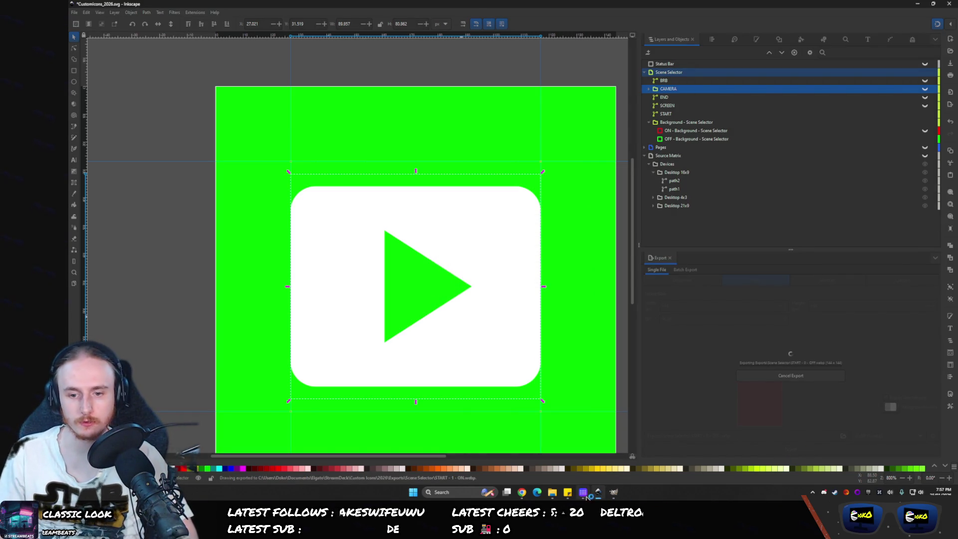
click(583, 493)
click(552, 493)
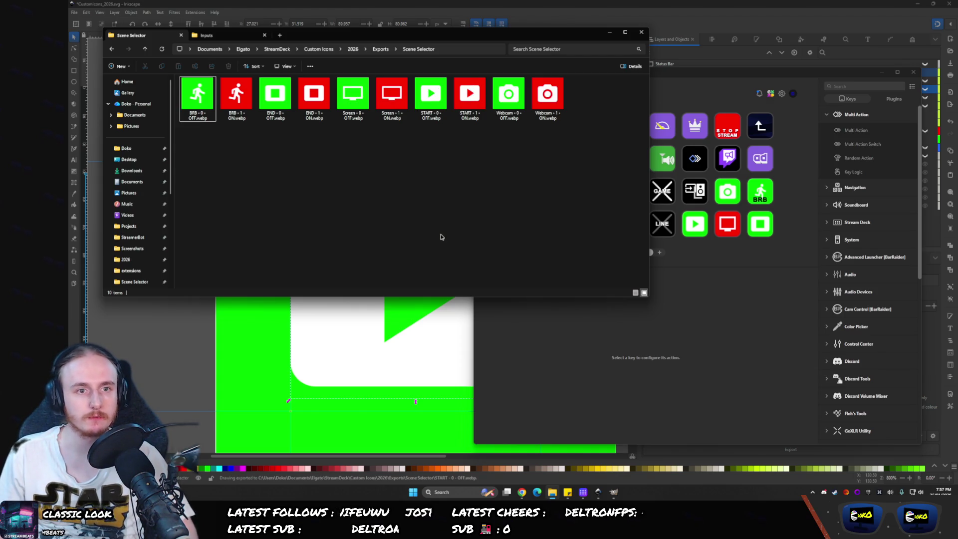
- Arrange the windows and give the START key START - 0 - OFF and START - 1 - ON images
click(480, 303)
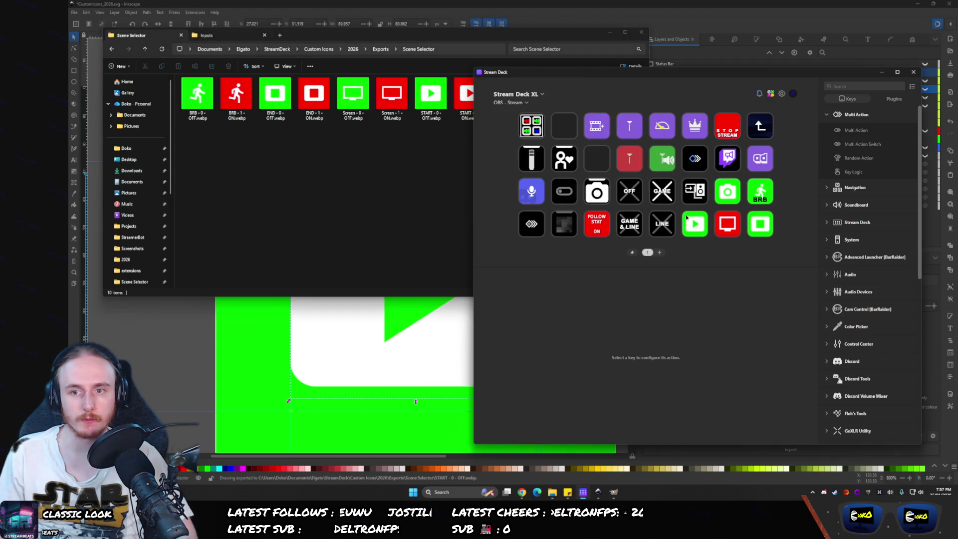
click(694, 224)
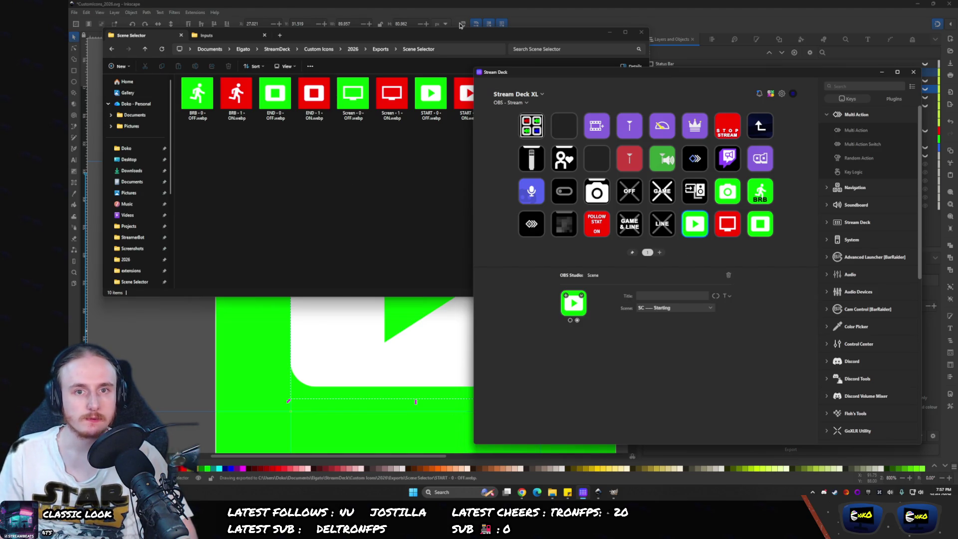
mouse_move(431, 36)
mouse_down()
mouse_move(394, 29)
mouse_move(387, 19)
mouse_move(398, 11)
mouse_up()
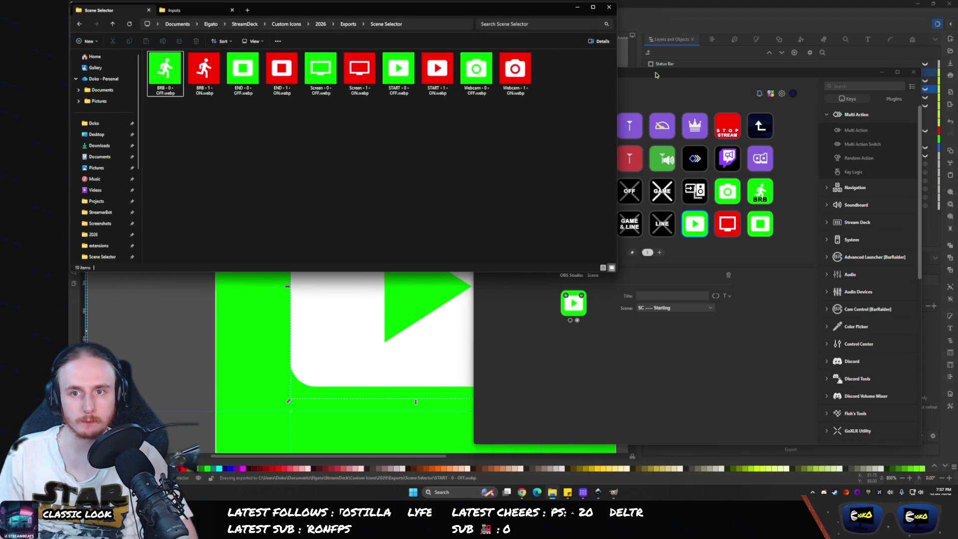
drag(655, 74, 683, 111)
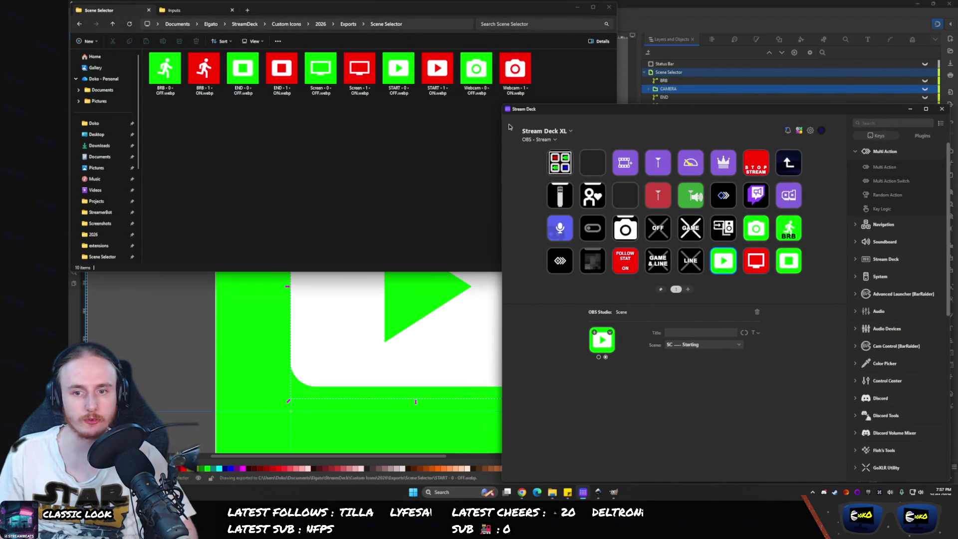
mouse_move(389, 79)
mouse_down()
mouse_move(459, 150)
mouse_move(601, 339)
mouse_up()
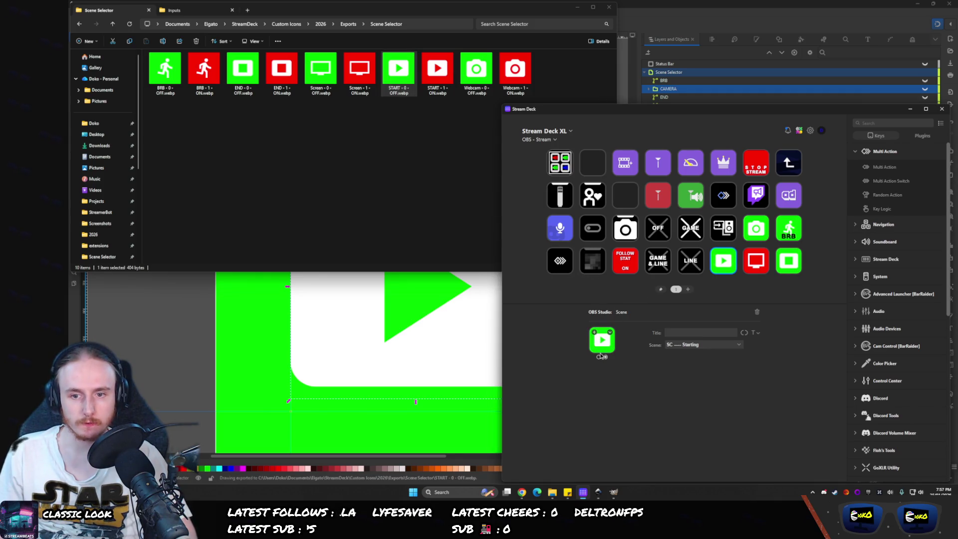
click(605, 357)
drag(437, 70, 602, 339)
- Assign Screen ON/OFF images to the screen key and Webcam OFF/ON images to the camera key
click(757, 269)
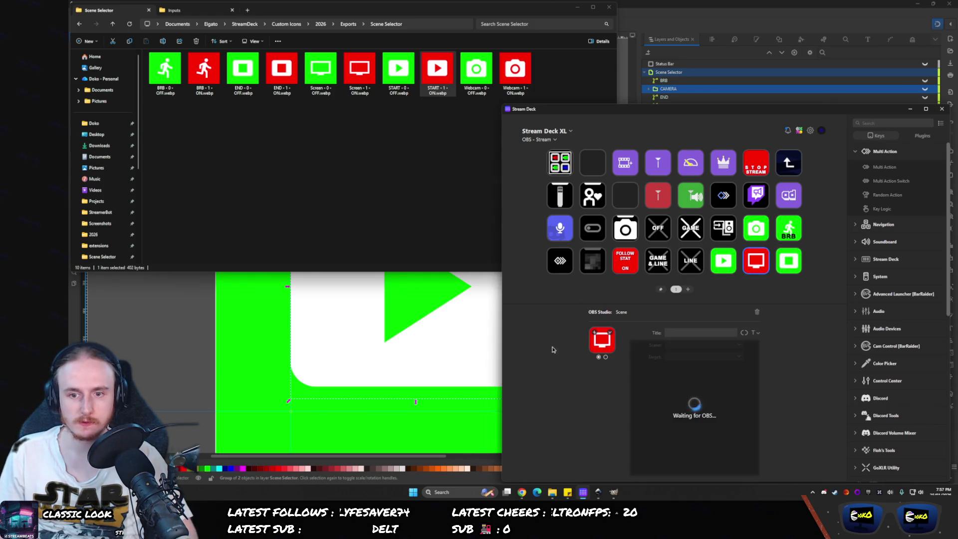
mouse_move(359, 69)
mouse_down()
mouse_move(473, 150)
mouse_move(601, 340)
mouse_up()
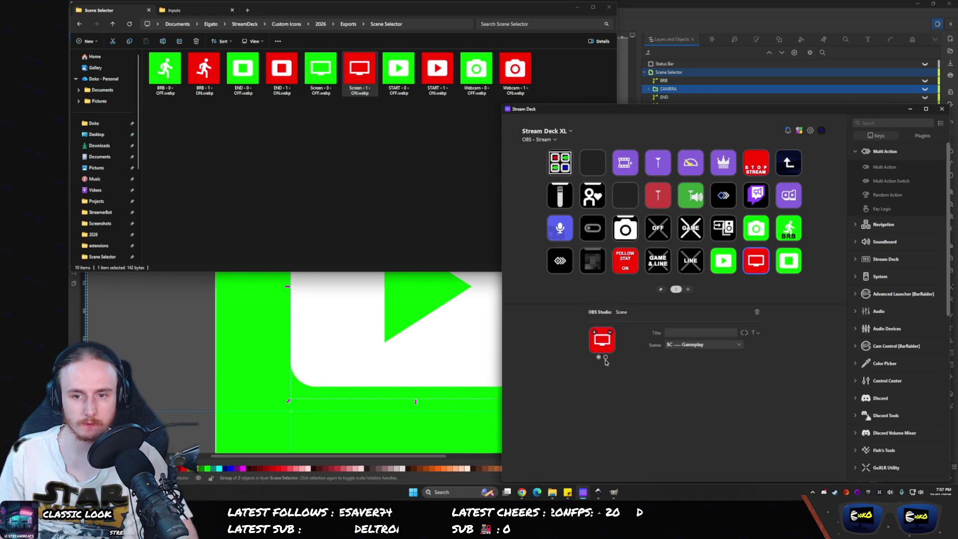
click(605, 357)
mouse_move(321, 70)
mouse_down()
mouse_move(473, 200)
mouse_move(604, 343)
mouse_up()
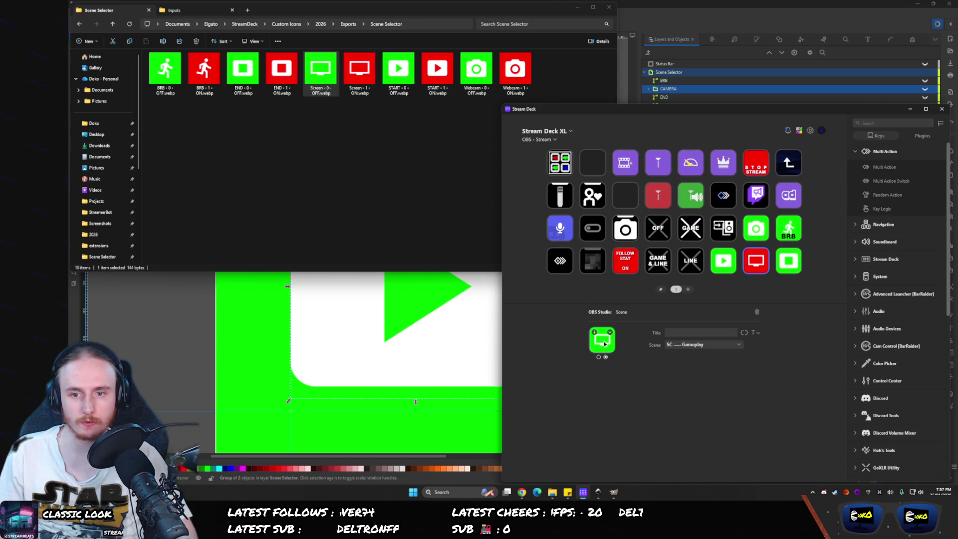
click(761, 236)
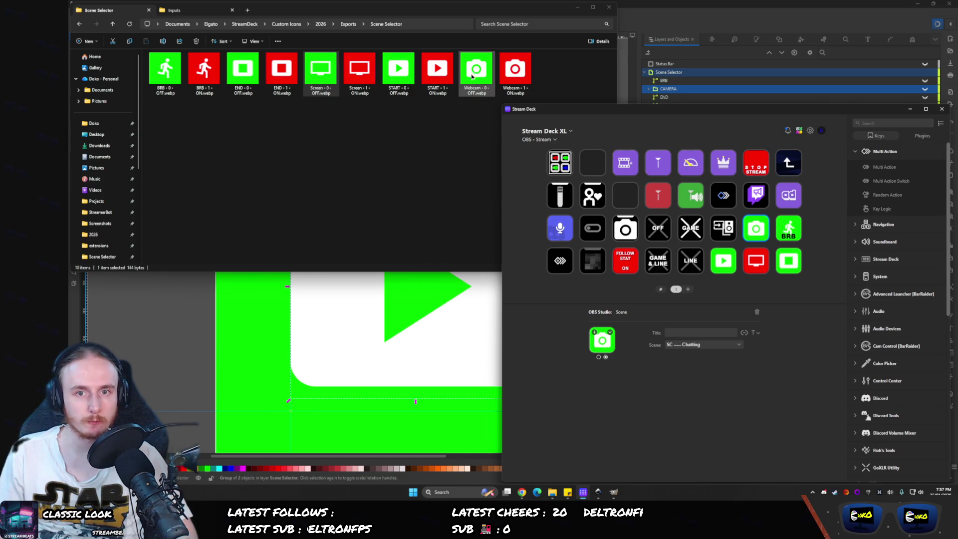
drag(472, 76, 602, 341)
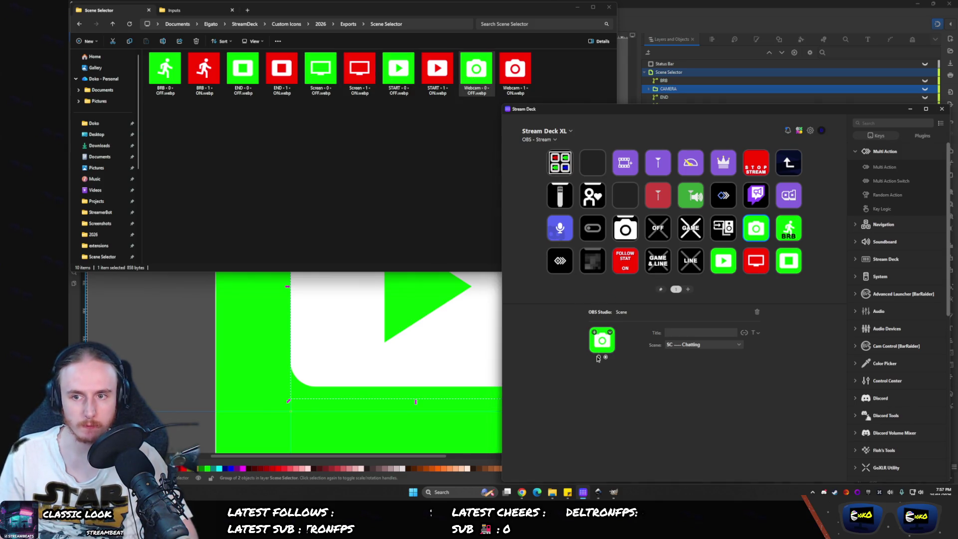
click(598, 357)
drag(514, 70, 602, 340)
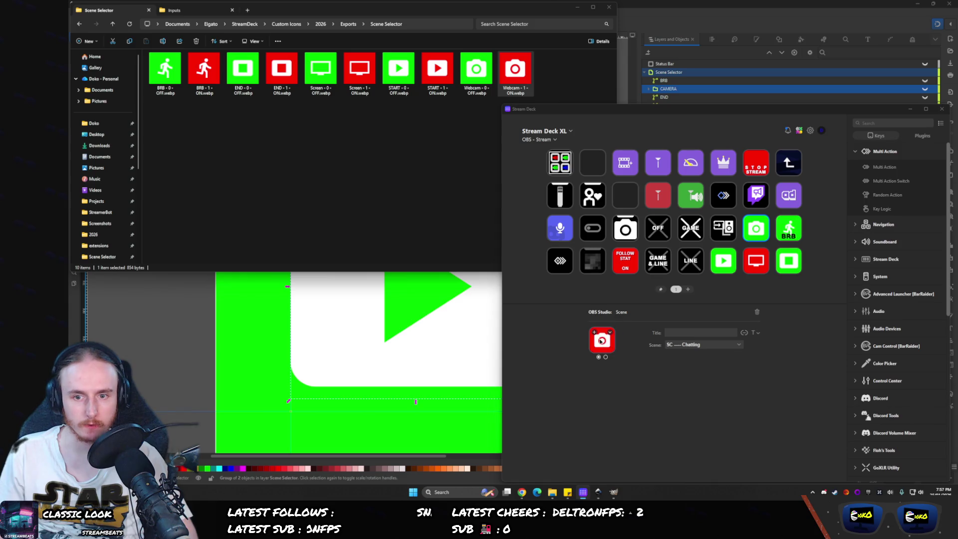
- Assign BRB - 0 - OFF/BRB - 1 - ON to the BRB key and END - 0 - OFF/END - 1 - ON to the END key
click(787, 222)
drag(165, 70, 601, 340)
click(598, 357)
mouse_move(204, 70)
mouse_down()
mouse_move(643, 348)
mouse_move(601, 340)
mouse_up()
click(788, 261)
click(287, 80)
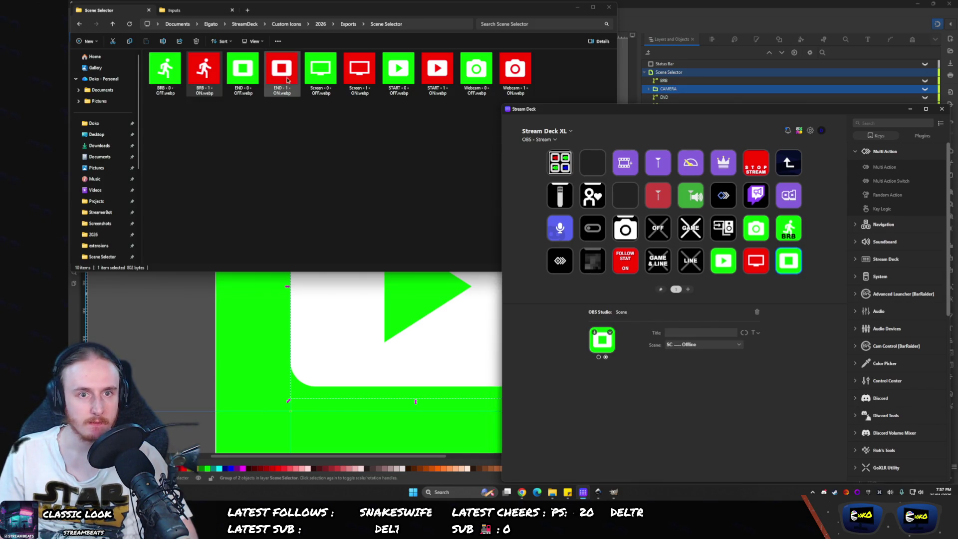
mouse_move(243, 69)
mouse_down()
mouse_move(494, 279)
mouse_move(601, 330)
mouse_move(602, 340)
mouse_up()
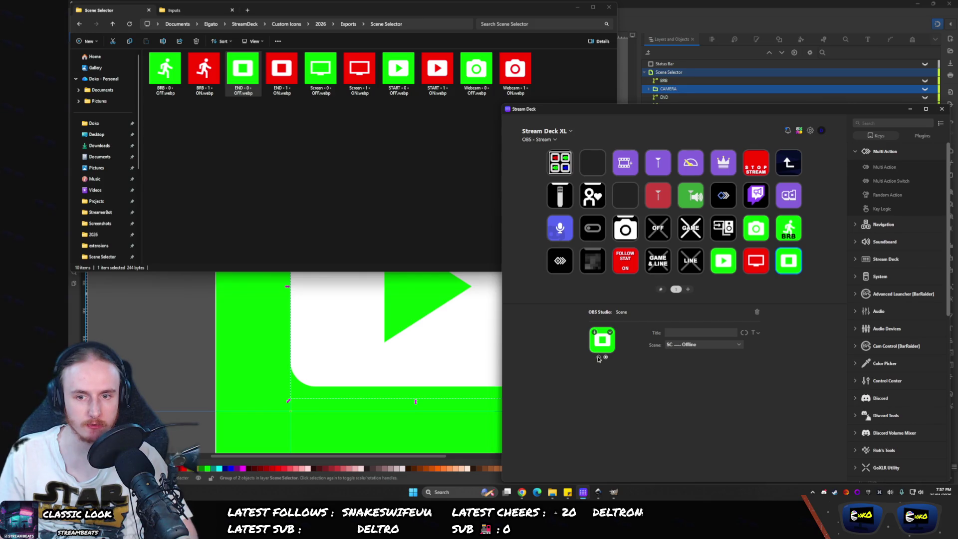
click(598, 357)
mouse_move(281, 70)
mouse_down()
mouse_move(626, 339)
mouse_move(605, 341)
mouse_up()
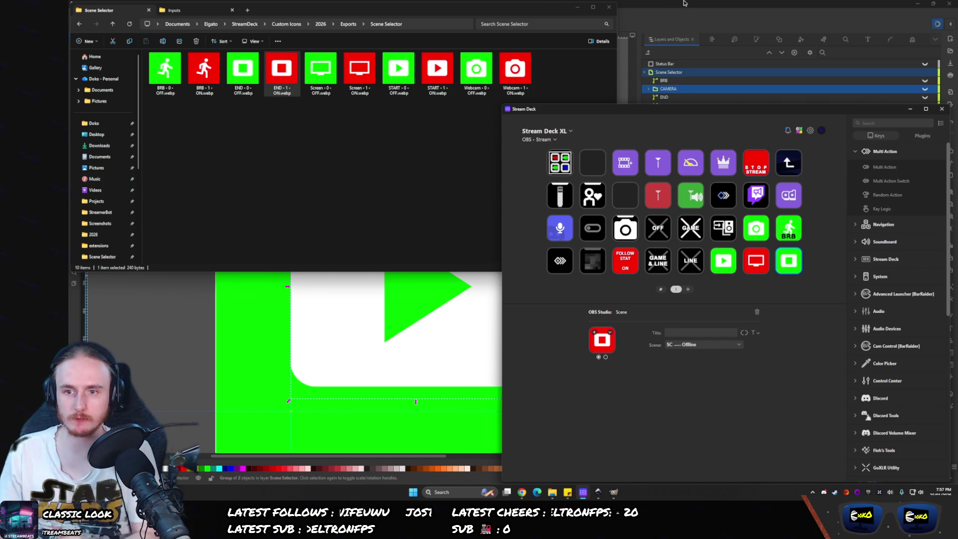
click(683, 3)
- Hide Scene Selector, show the Pages layer, and hide its Audio/Input Select and Audio icons
click(909, 73)
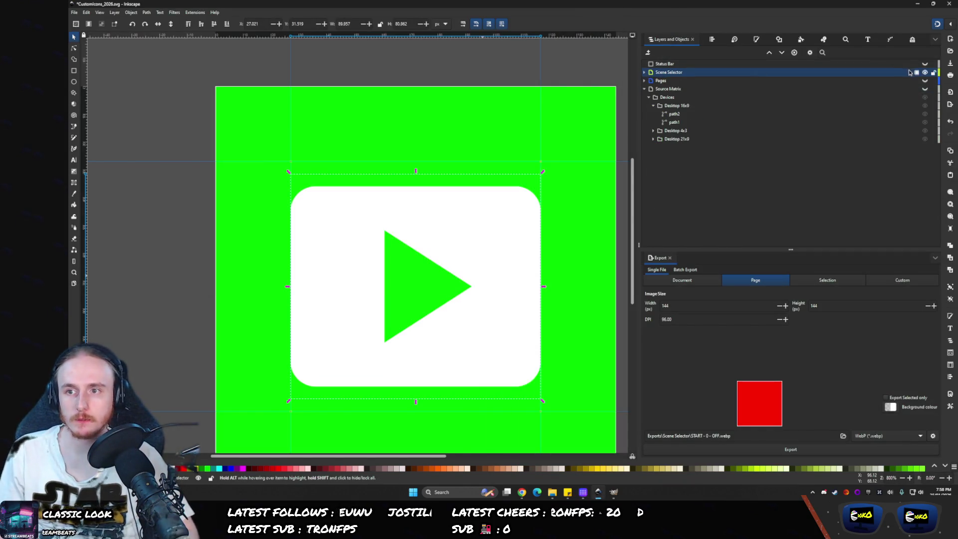
click(924, 72)
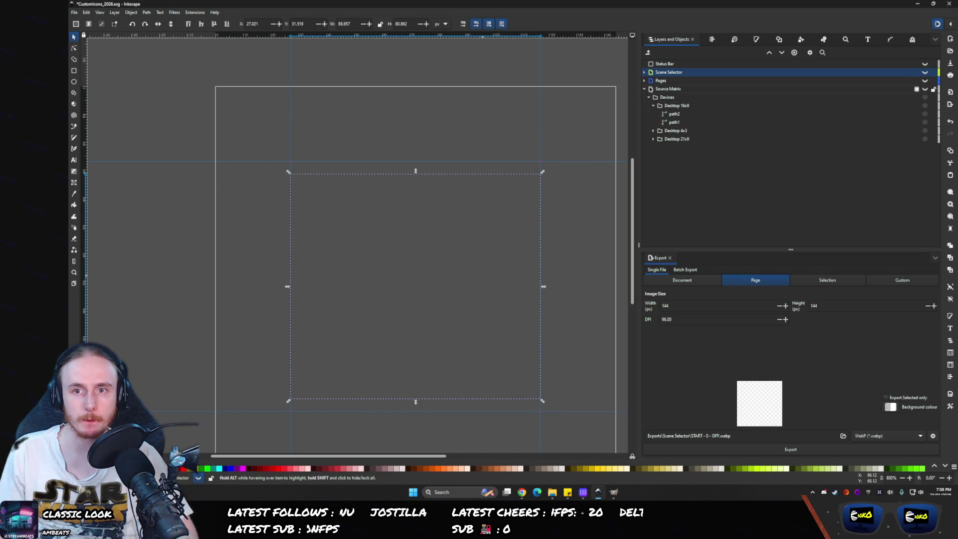
click(644, 89)
click(644, 80)
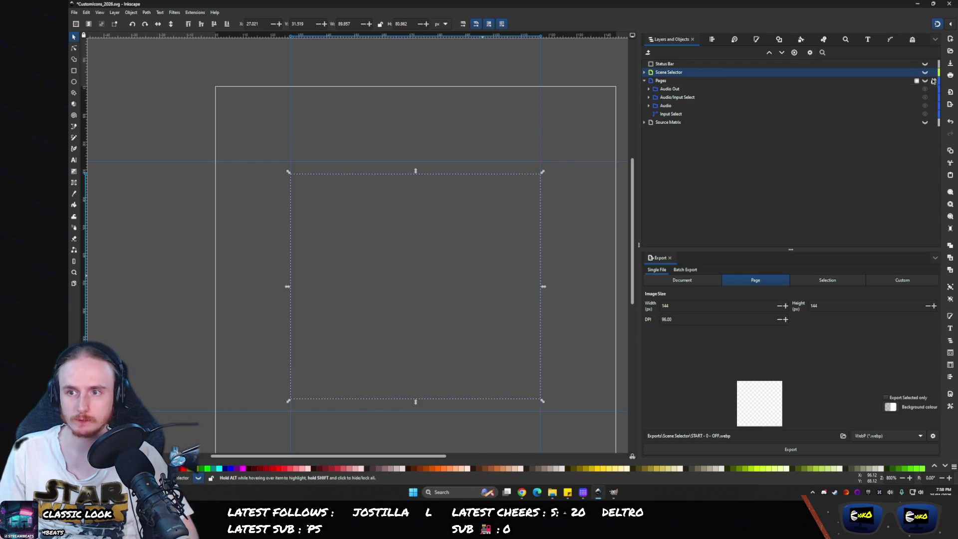
click(924, 80)
click(681, 96)
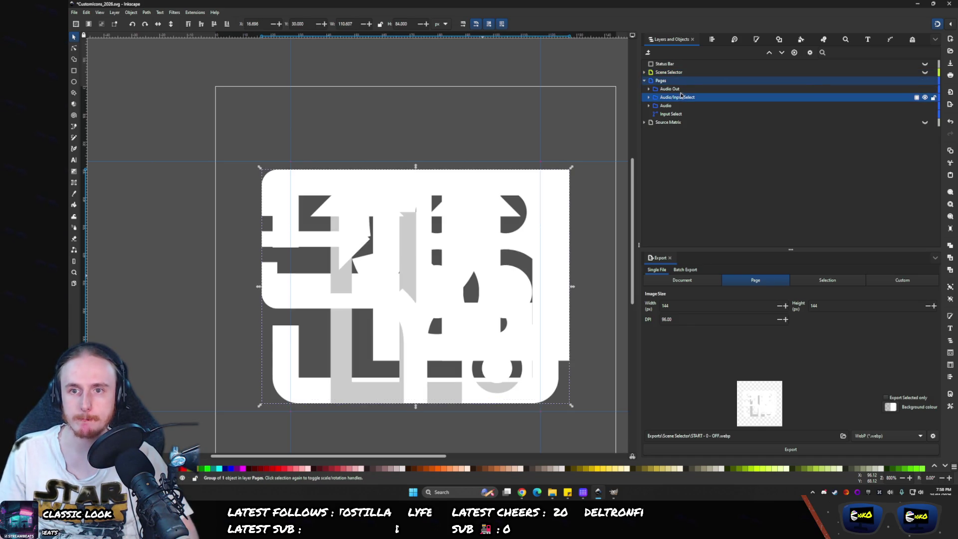
click(924, 99)
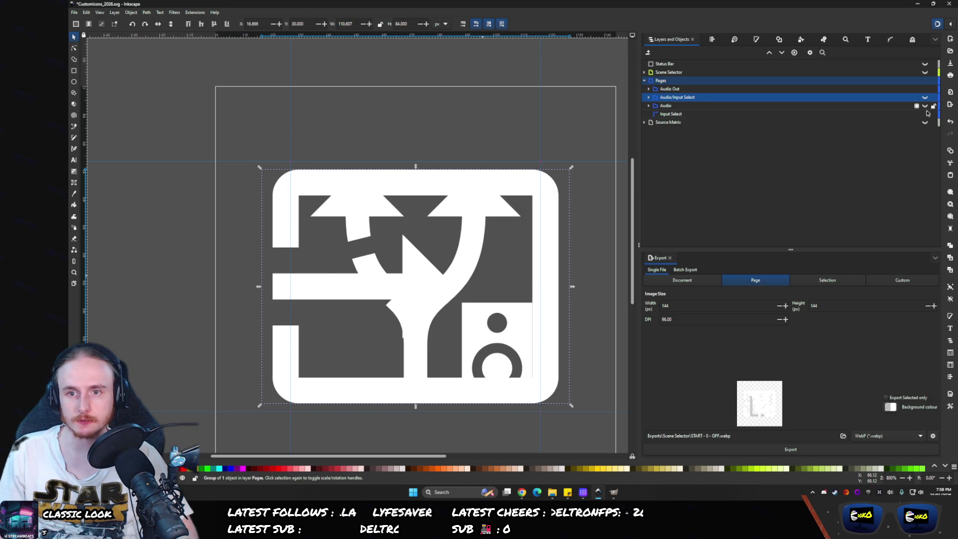
click(925, 107)
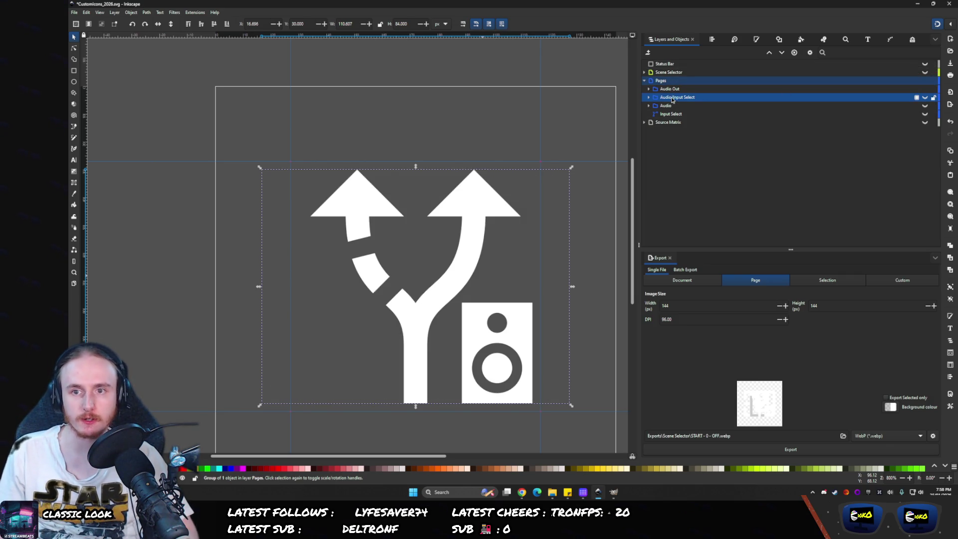
- Enlarge the Audio Out icon to the guides and centre it horizontally on the page
click(657, 90)
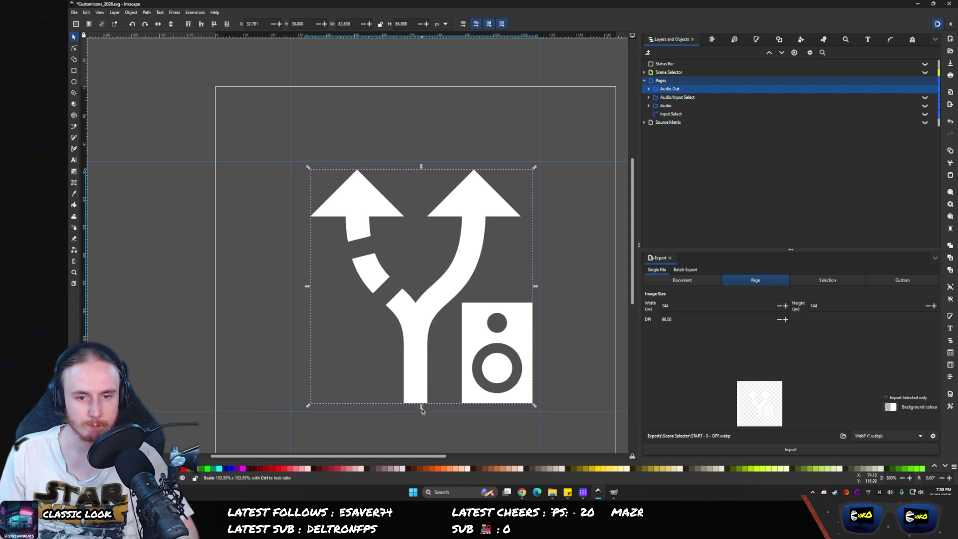
drag(421, 407, 421, 415)
drag(421, 169, 421, 159)
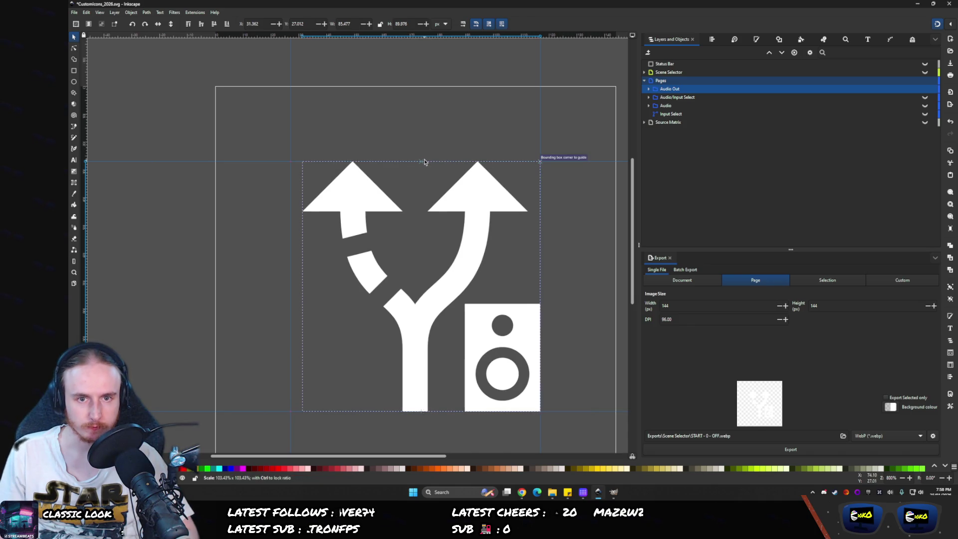
click(712, 40)
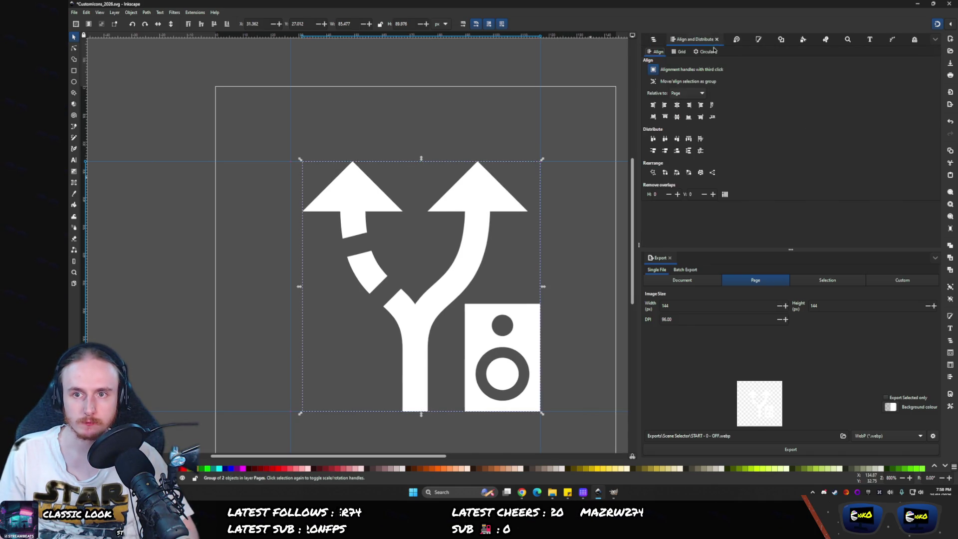
click(676, 105)
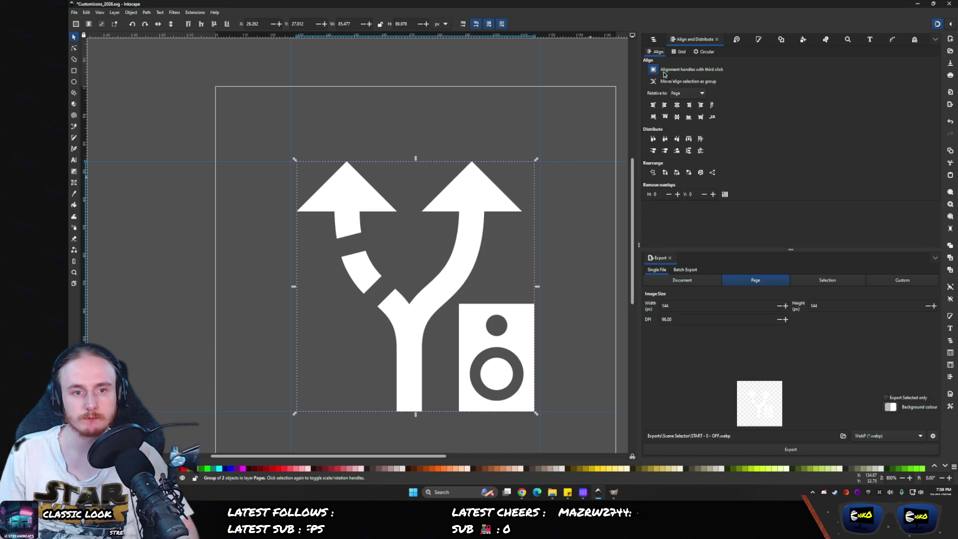
click(653, 40)
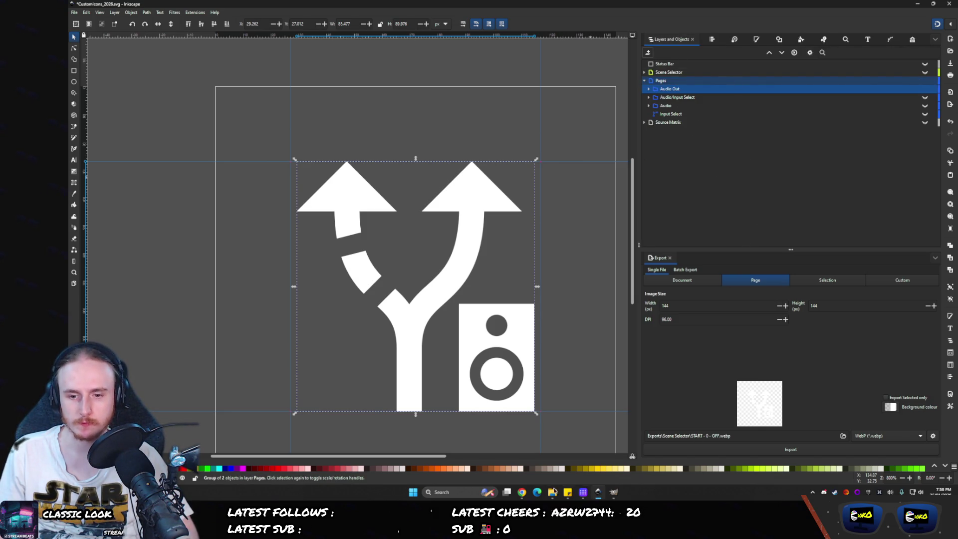
click(554, 493)
- Copy the Exports\Pages folder path and paste it into the export filename
click(348, 24)
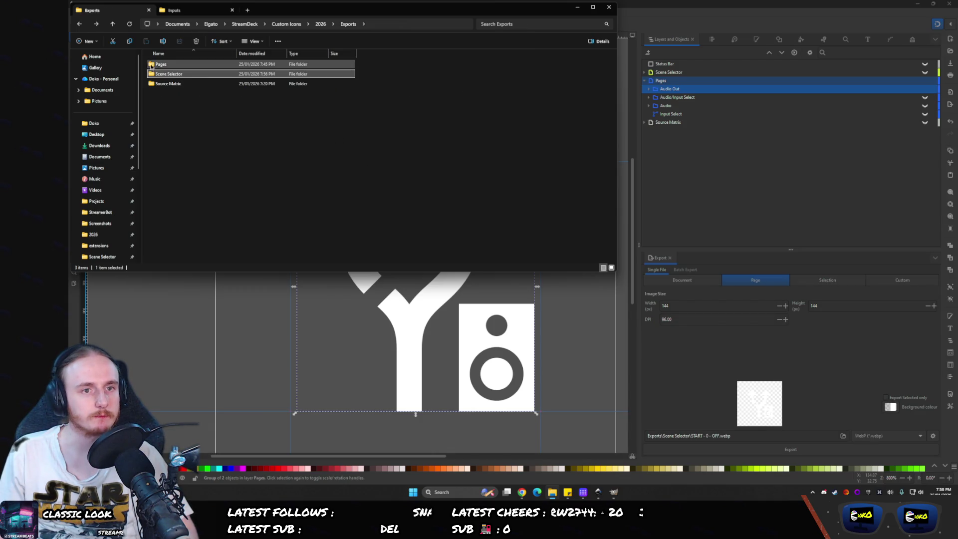
click(163, 63)
double_click(163, 63)
click(418, 26)
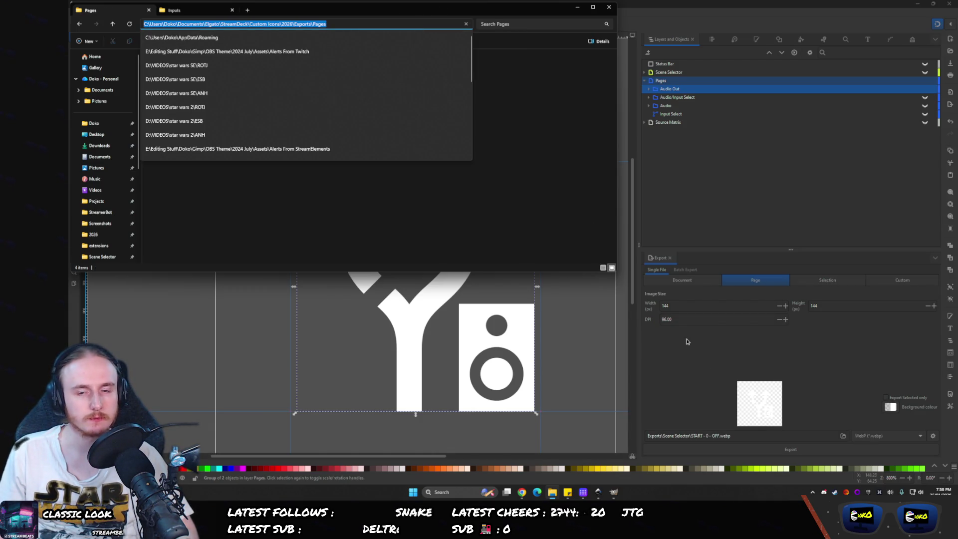
click(692, 435)
key(shift+Home)
key(ctrl+v)
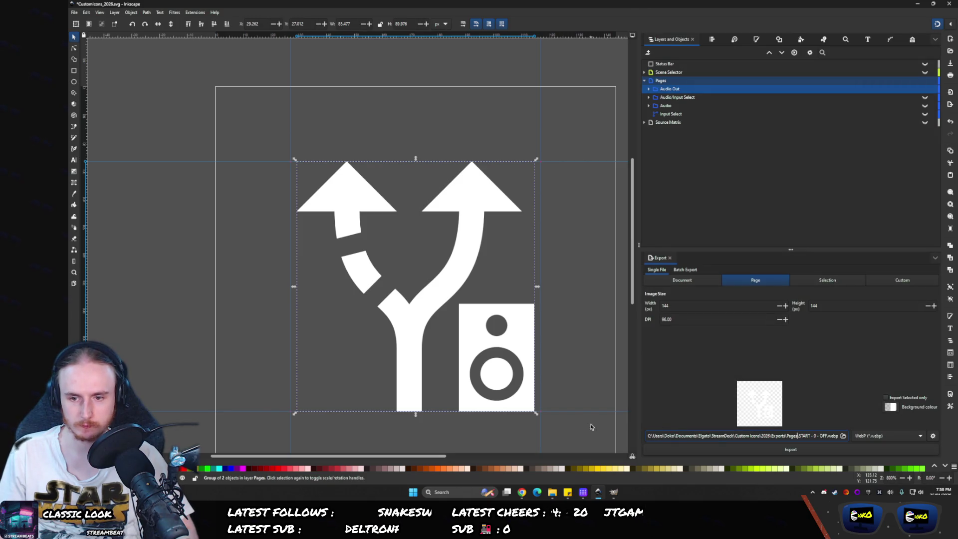
key(alt+Tab)
key(alt+Tab)
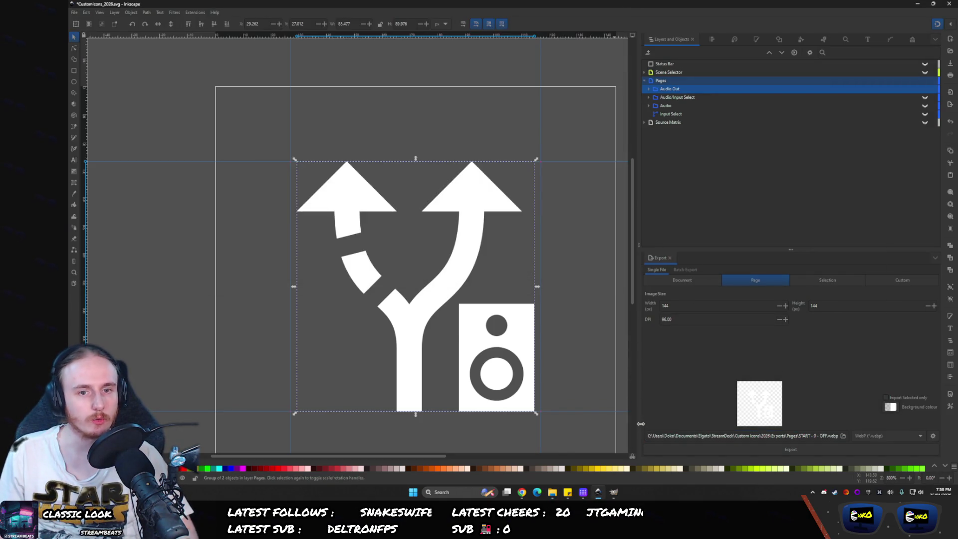
- Rename the export to Audio Out and export Audio Out.webp
mouse_move(798, 436)
mouse_down()
mouse_move(838, 436)
mouse_move(827, 435)
mouse_up()
text(A)
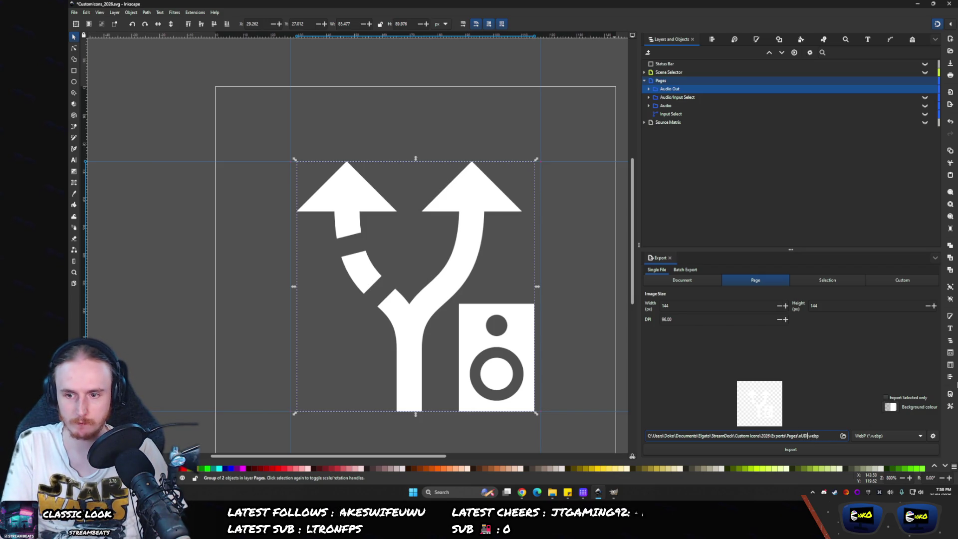
text(udio Out)
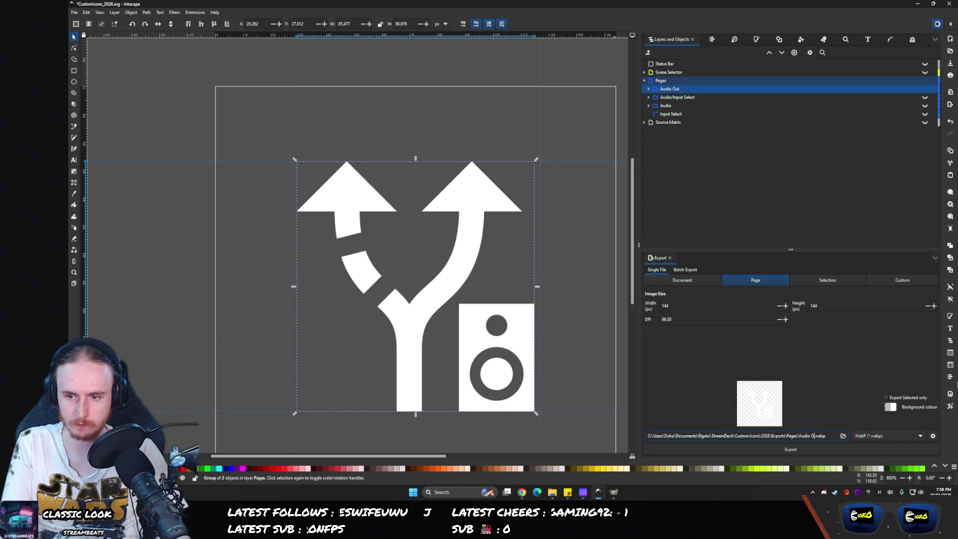
key(Return)
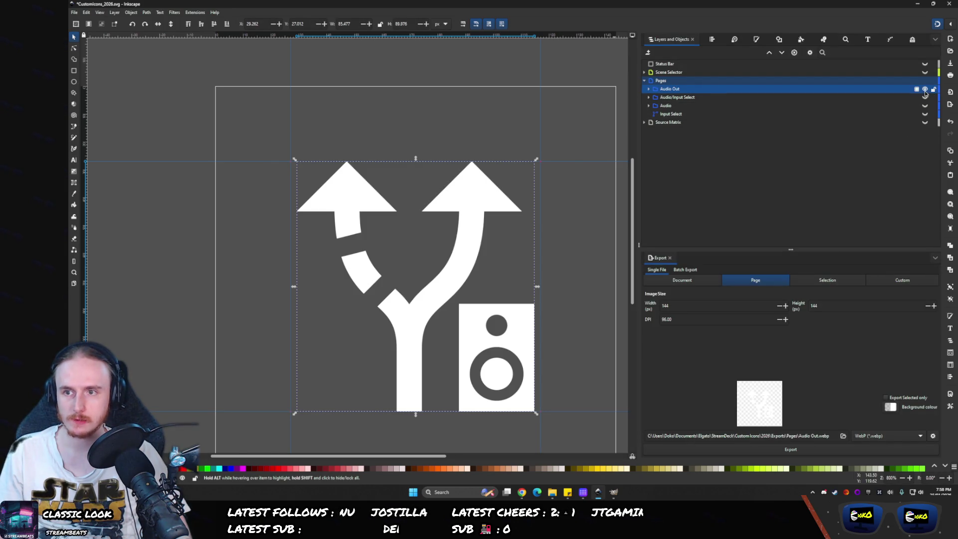
click(924, 98)
- Try enlarging the Audio/Input Select icon, then undo the scaling
click(901, 98)
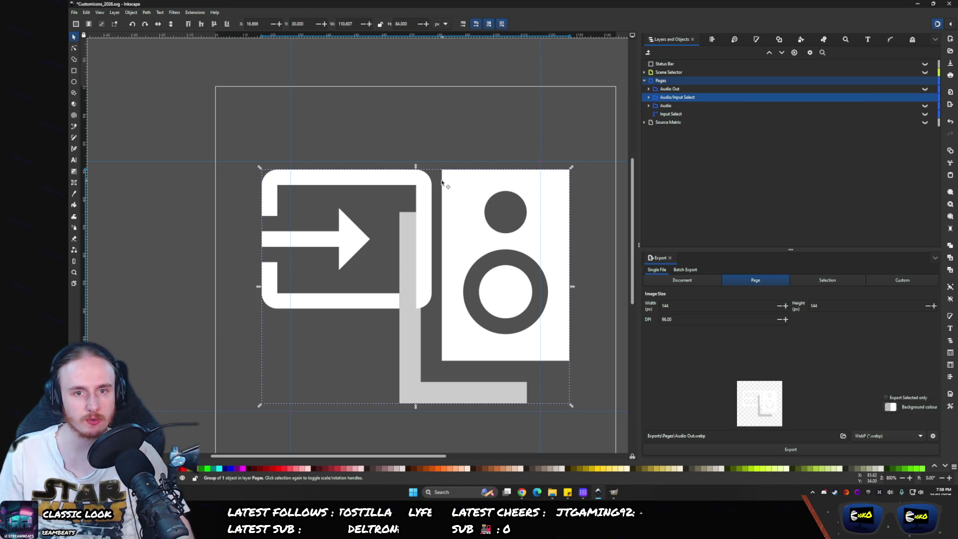
drag(415, 166, 415, 158)
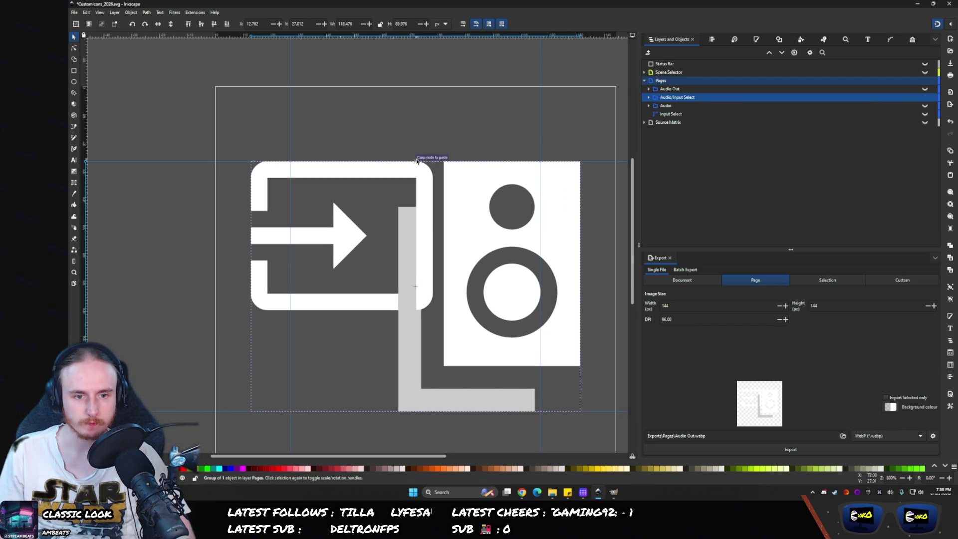
click(712, 39)
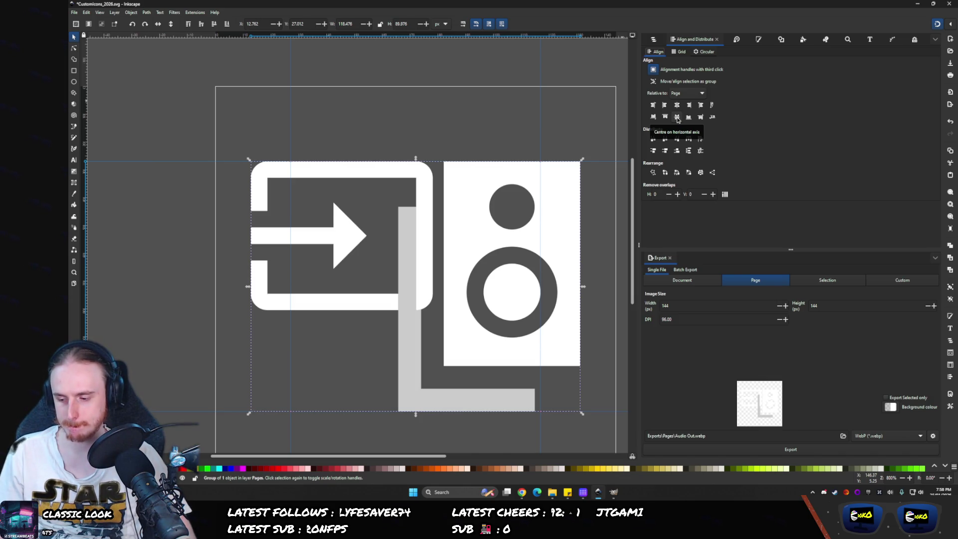
key(ctrl+z)
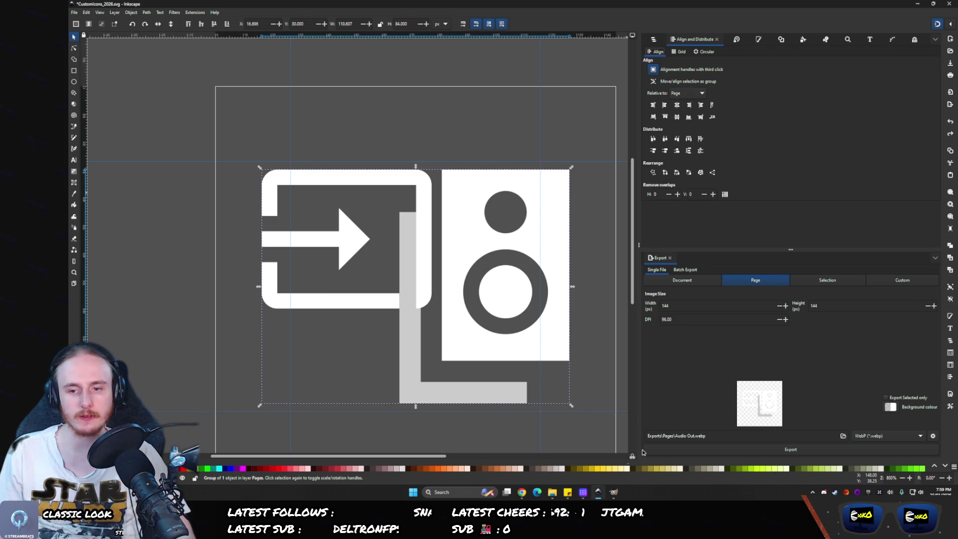
- Check the Pages folder and change the export filename to Audio - Source Input
key(alt+Tab)
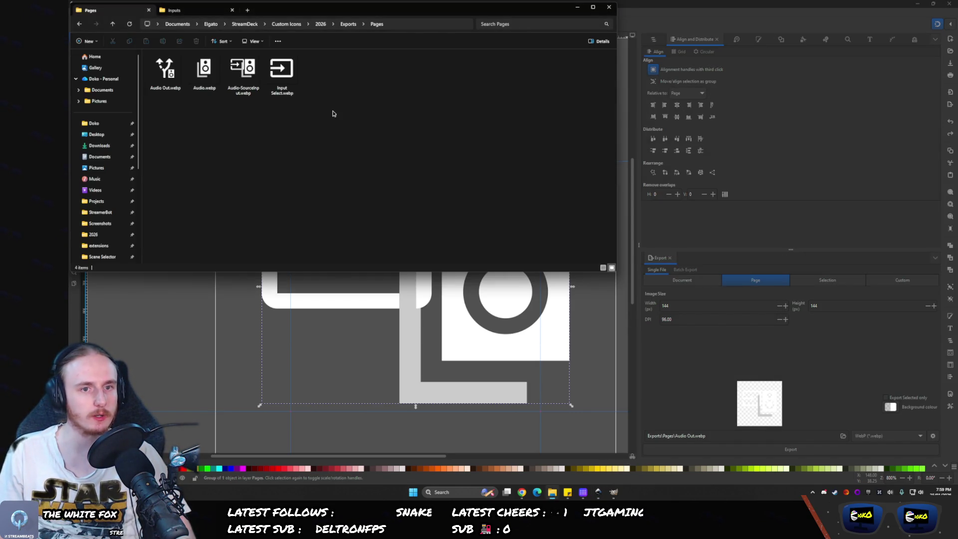
key(alt+Tab)
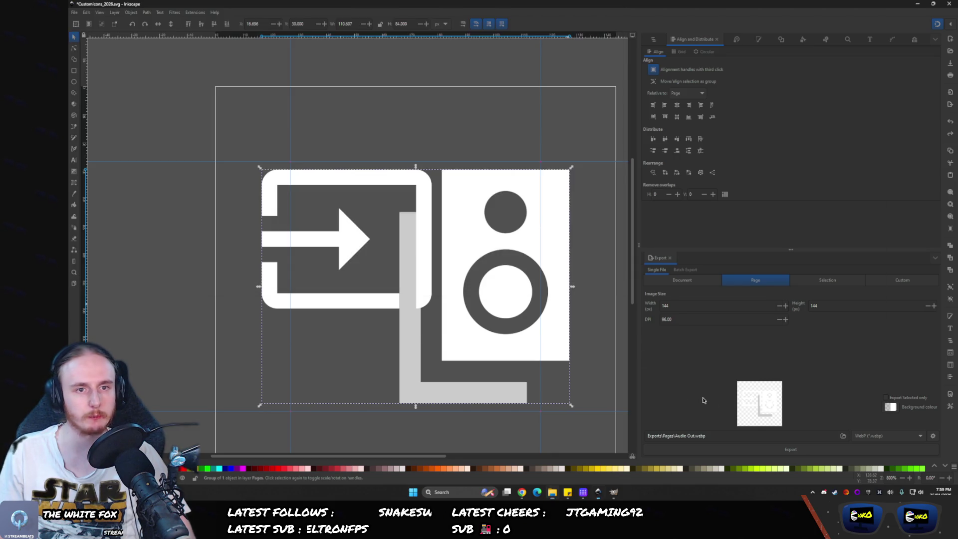
drag(675, 436, 692, 437)
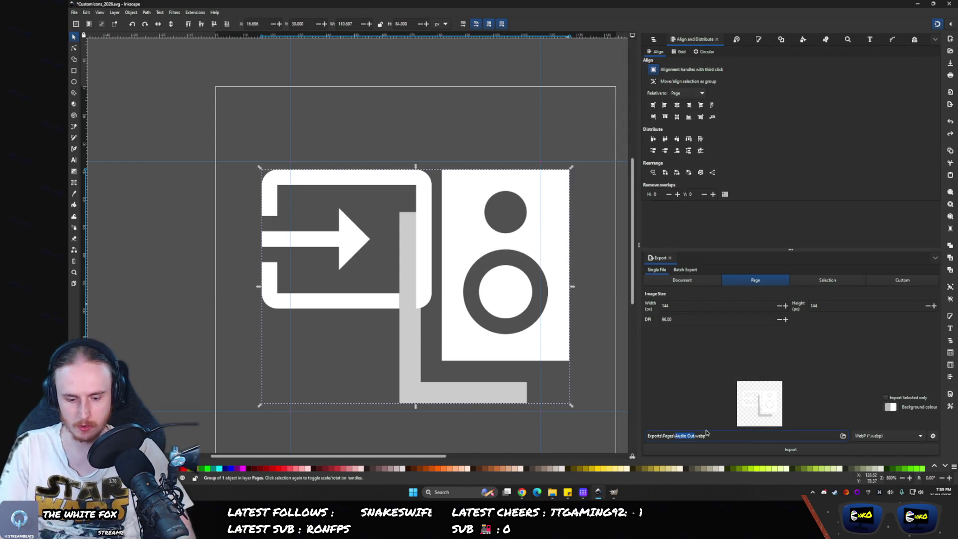
text(Audio - )
text(Source Input)
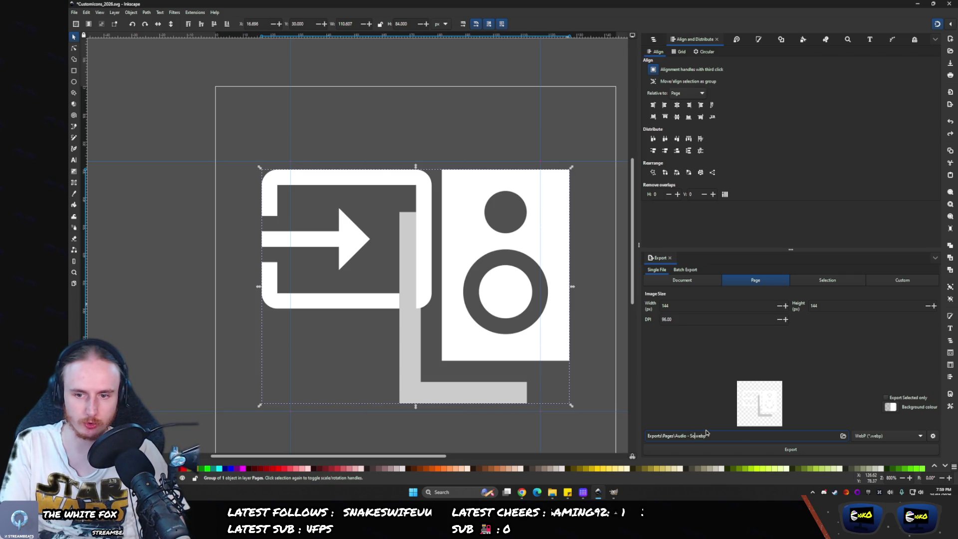
- Delete the misnamed Audio-SourceInput.webp and export Audio - Source Input.webp
key(alt+Tab)
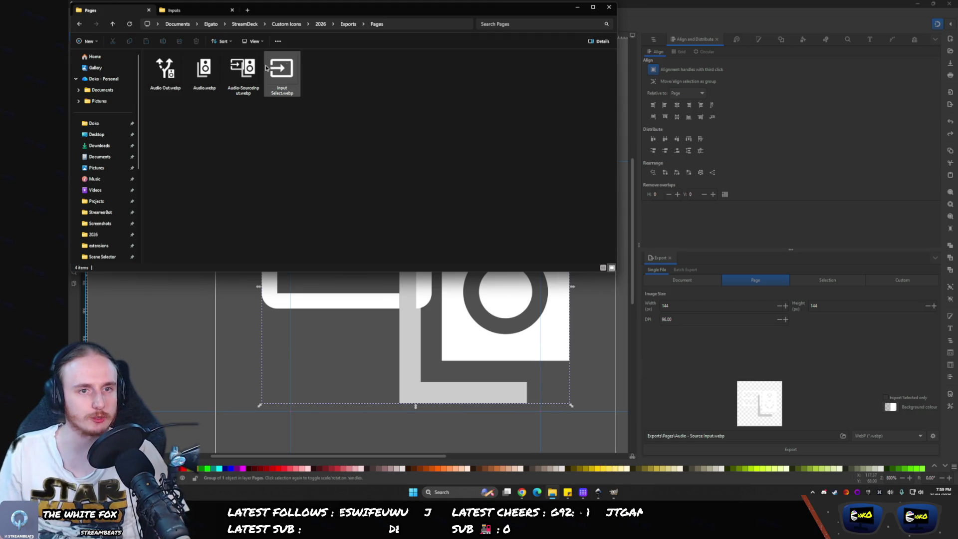
click(243, 72)
key(Delete)
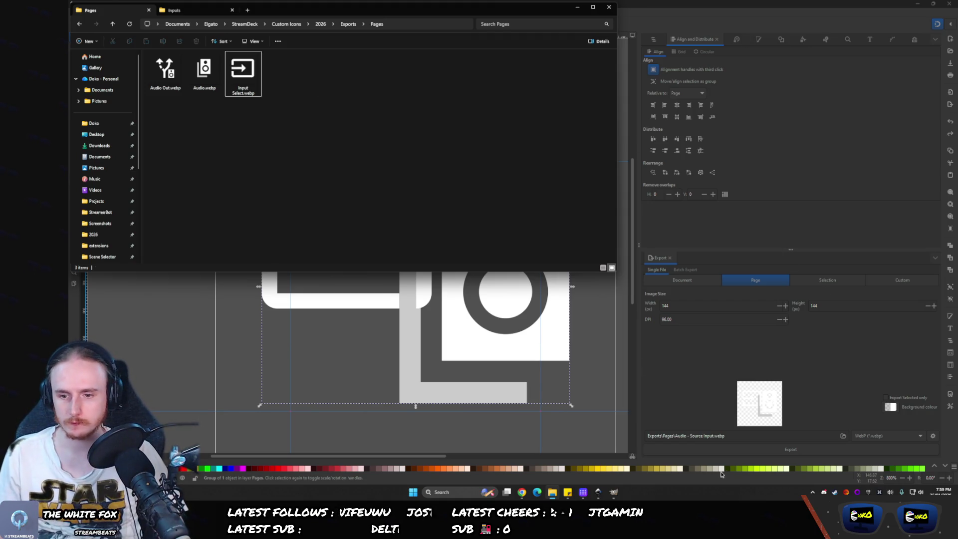
click(695, 447)
click(683, 450)
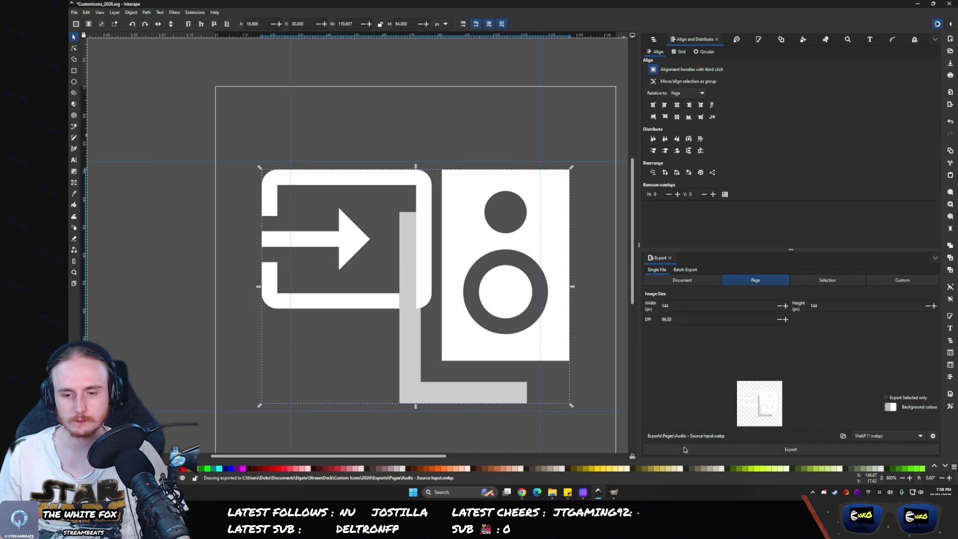
key(alt+Tab)
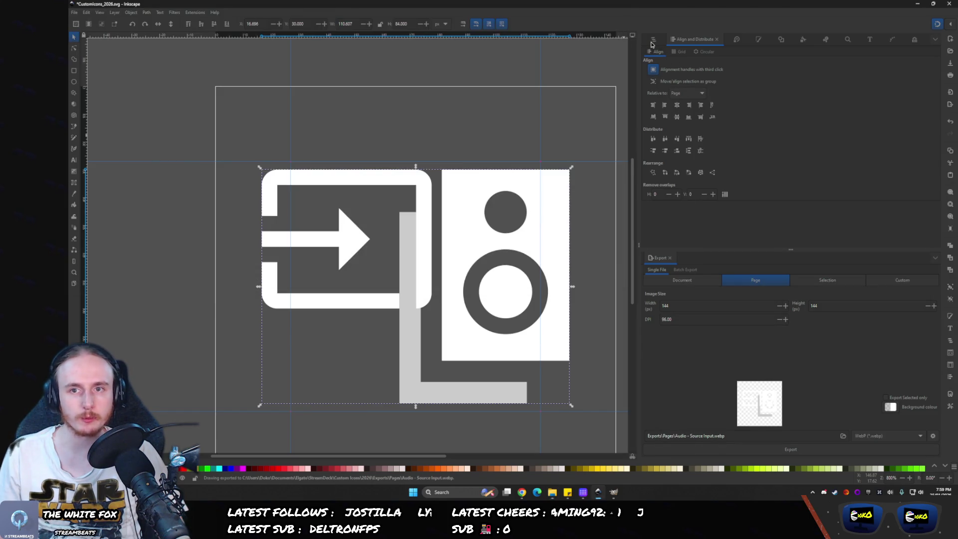
click(653, 41)
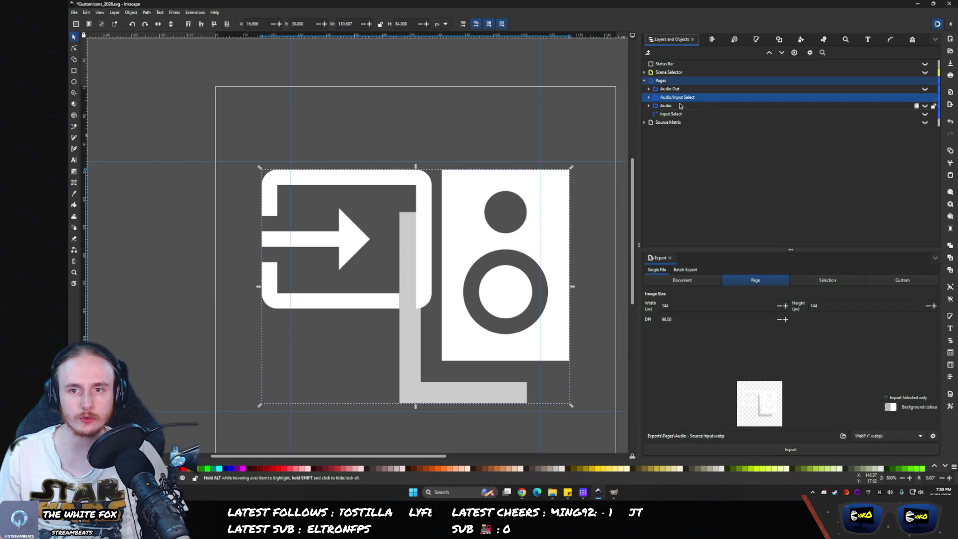
- Show the speaker icon alone, enlarge it slightly, and export it replacing Audio.webp
click(681, 105)
click(925, 105)
click(925, 98)
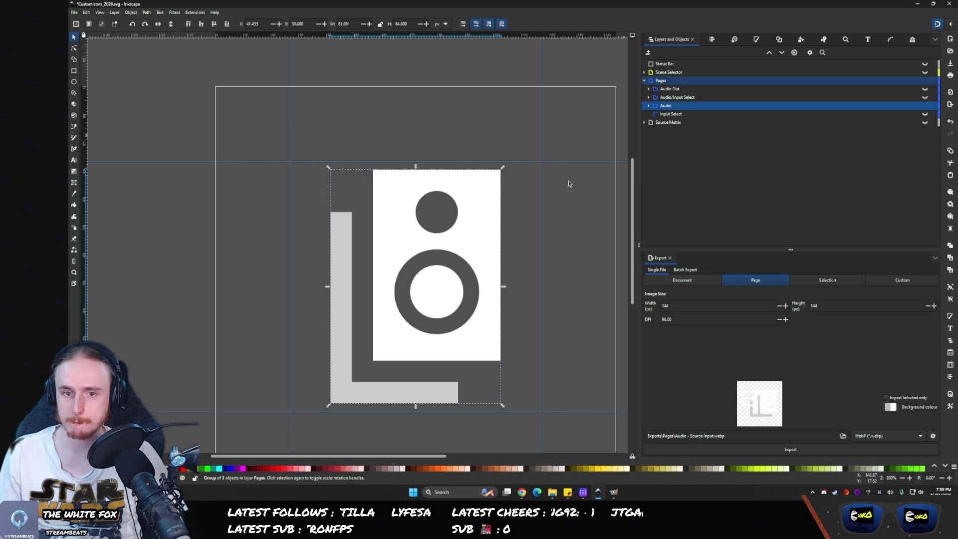
drag(416, 168, 415, 159)
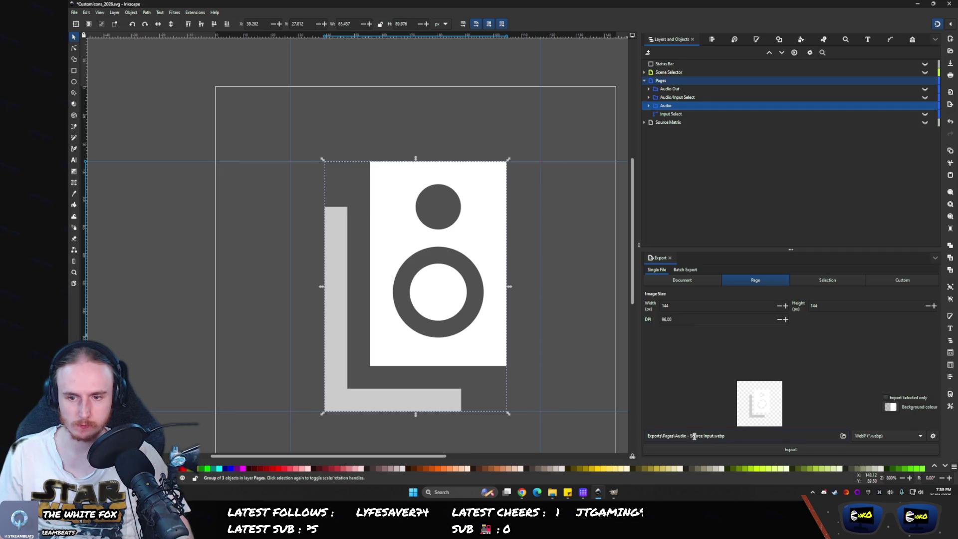
key(BackSpace)
key(BackSpace)
key(BackSpace)
key(Return)
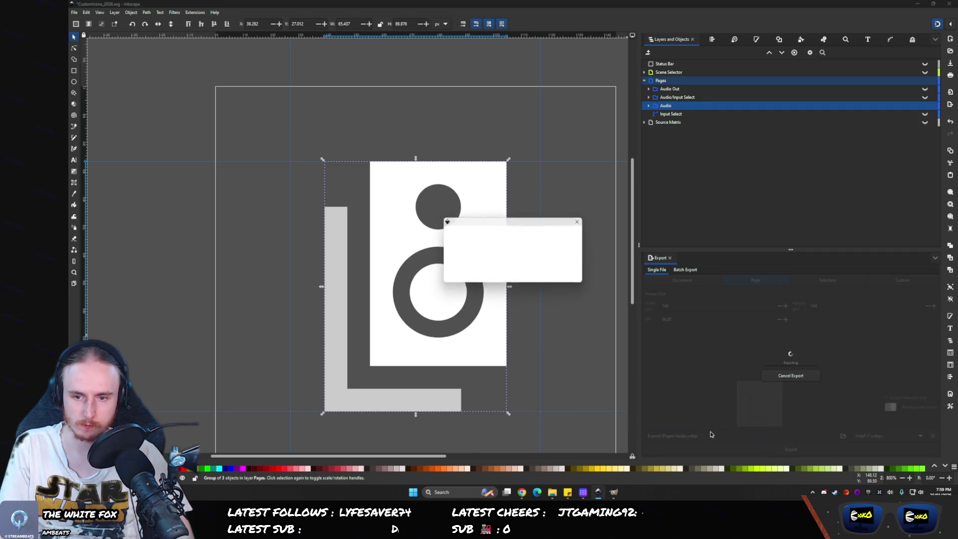
key(Return)
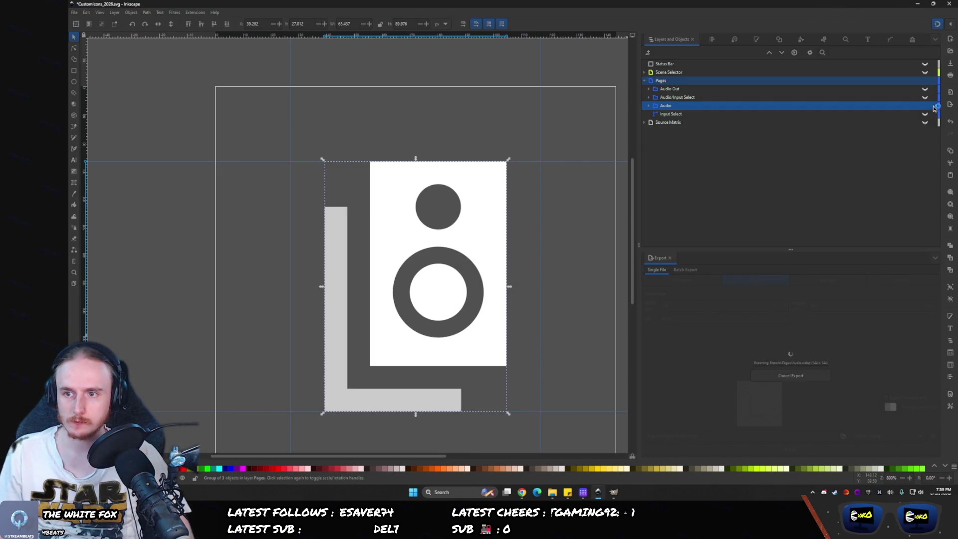
- Show the arrow-in-box Input Select icon and enlarge it to the guide, comparing with other icons
click(924, 105)
click(924, 113)
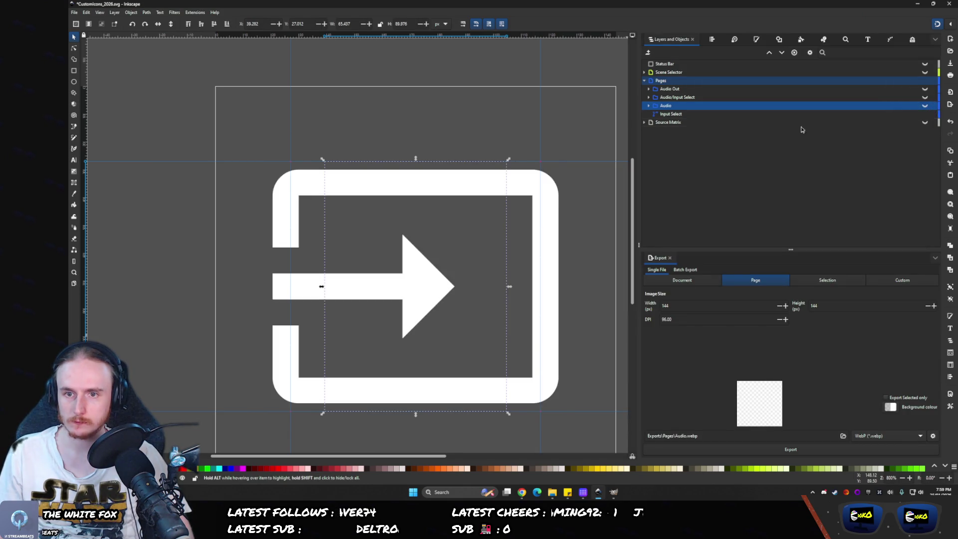
click(374, 194)
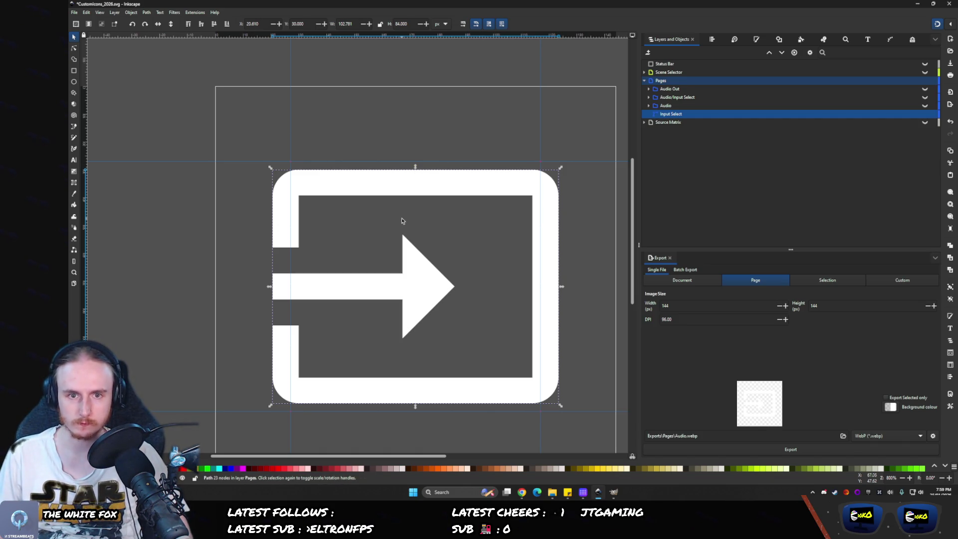
mouse_move(552, 492)
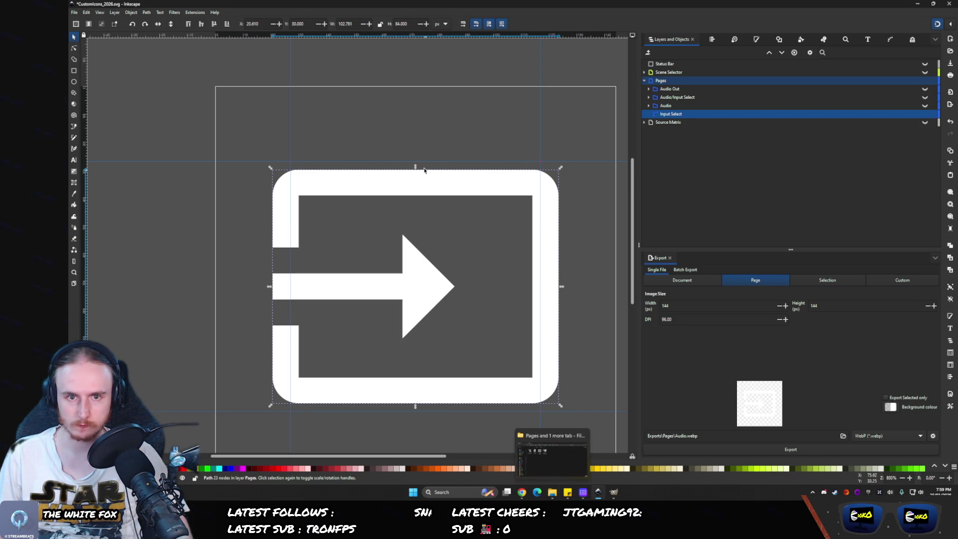
drag(415, 166, 418, 158)
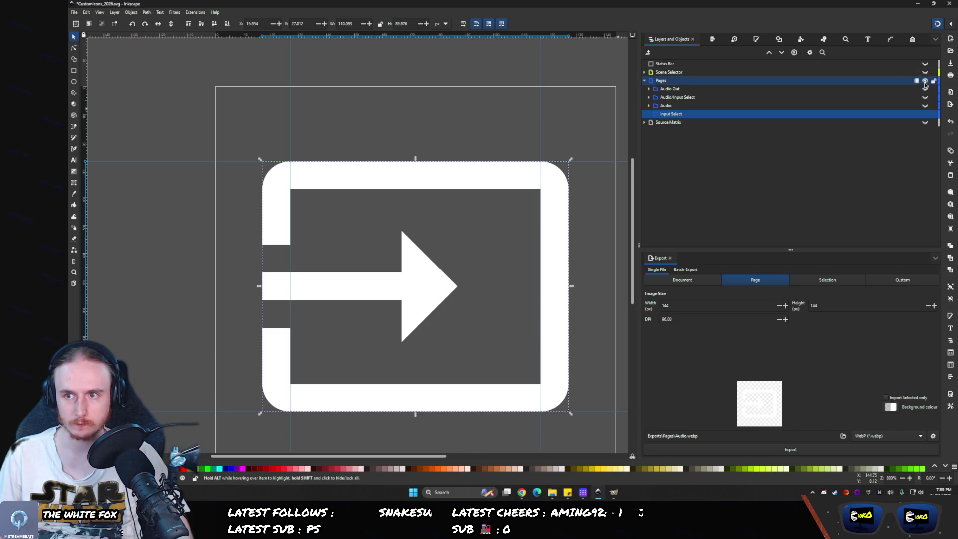
click(924, 89)
click(925, 90)
click(925, 97)
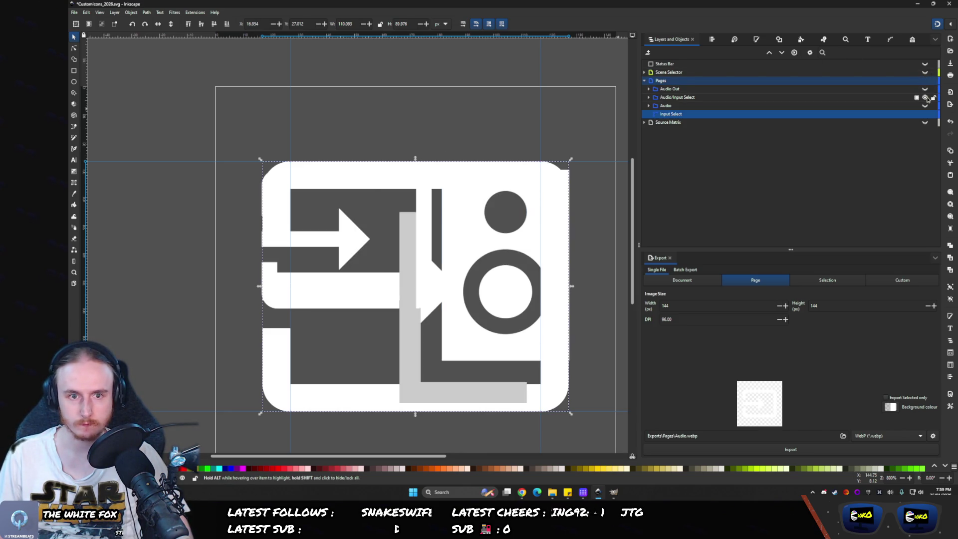
click(925, 97)
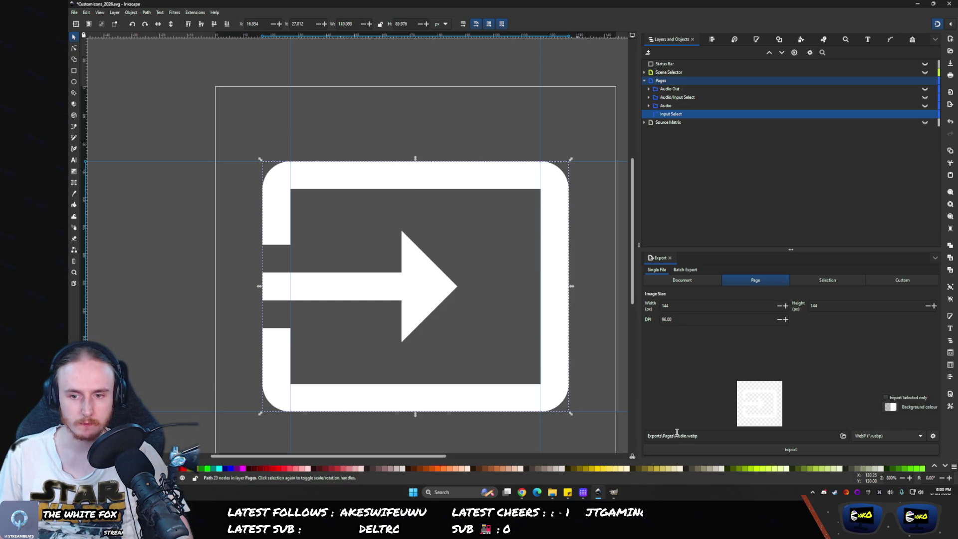
- Export the arrow-in-box icon as Input Source.webp
key(BackSpace)
text(Input Sou)
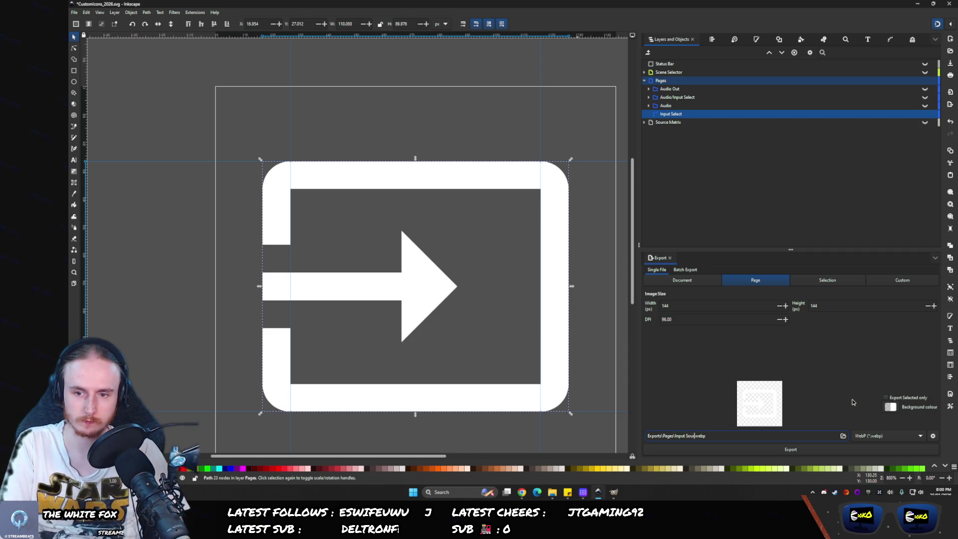
text(rce)
key(Return)
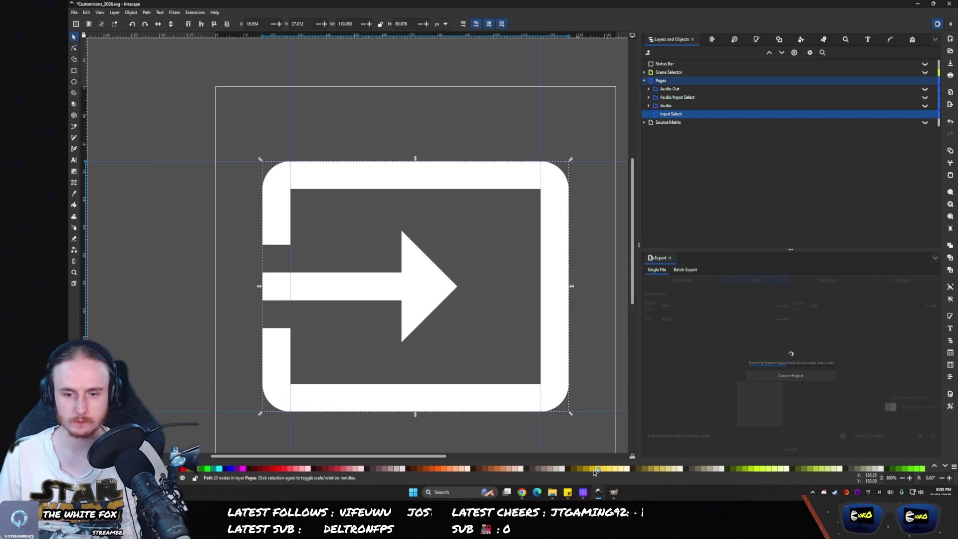
click(583, 492)
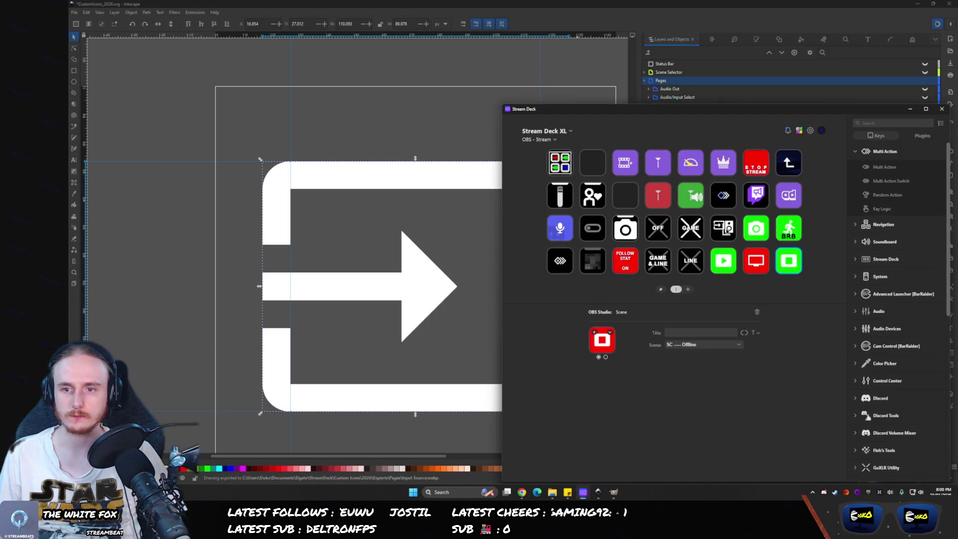
- Put the Audio - Source Input icon on the Key Logic key
click(726, 230)
click(549, 493)
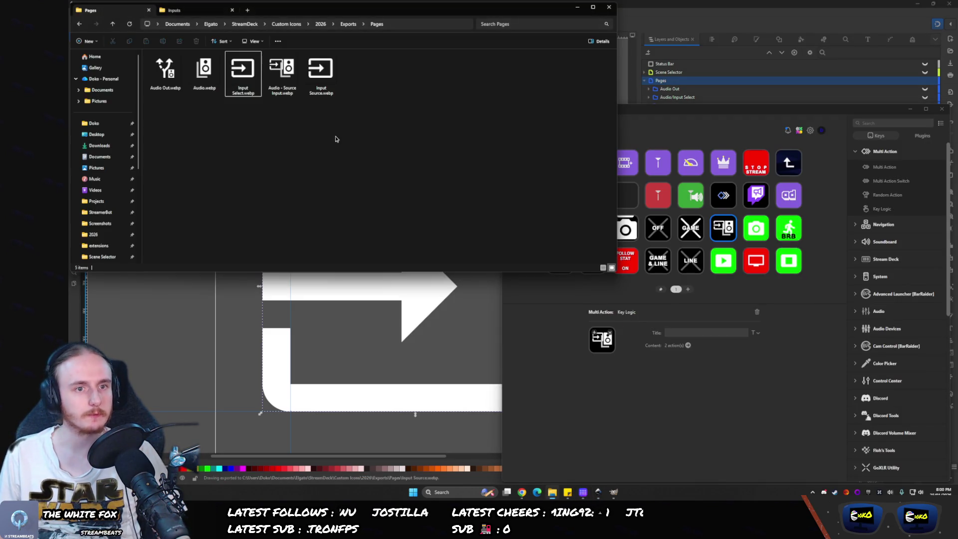
mouse_move(281, 69)
mouse_down()
mouse_move(718, 255)
mouse_move(601, 340)
mouse_up()
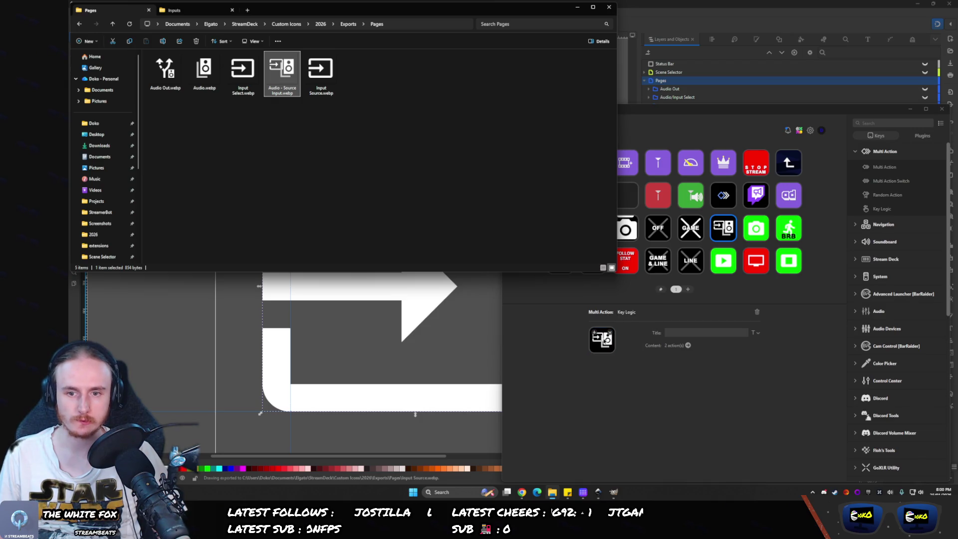
double_click(717, 235)
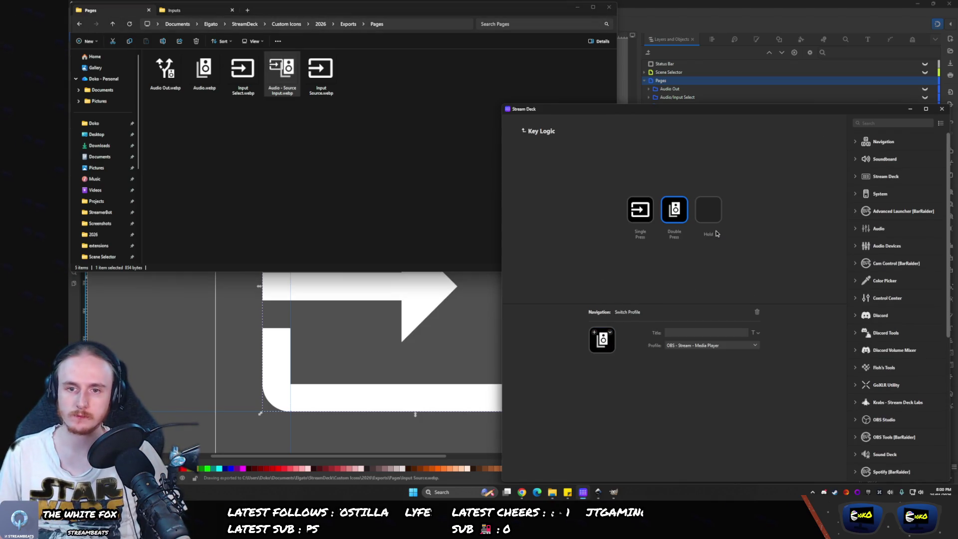
- Delete the outdated Input Select.webp and rename Input Source.webp to Input Select.webp
click(246, 67)
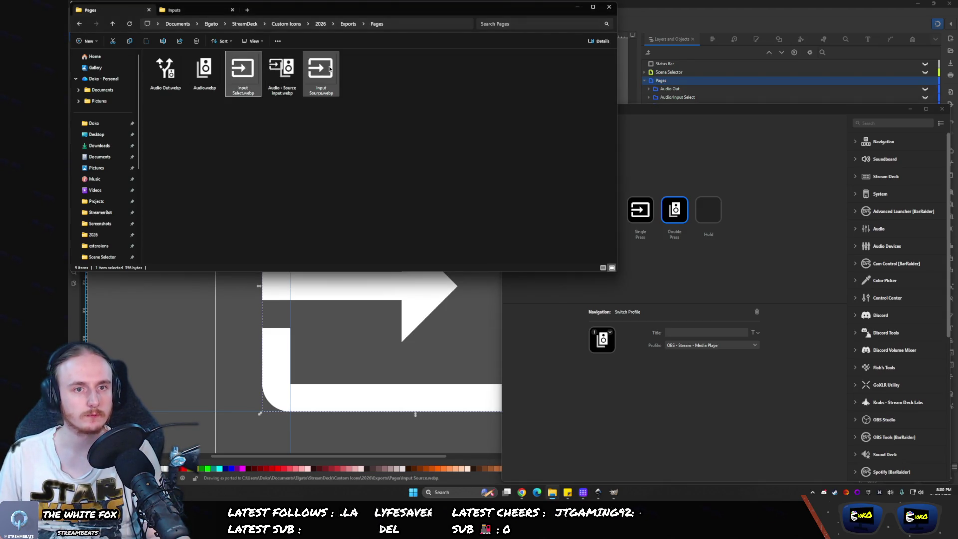
click(241, 86)
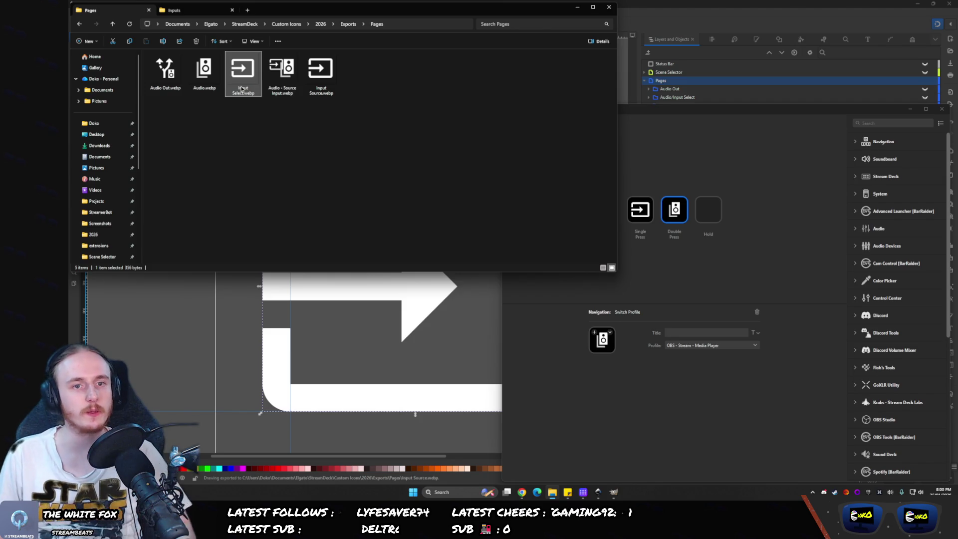
key(Escape)
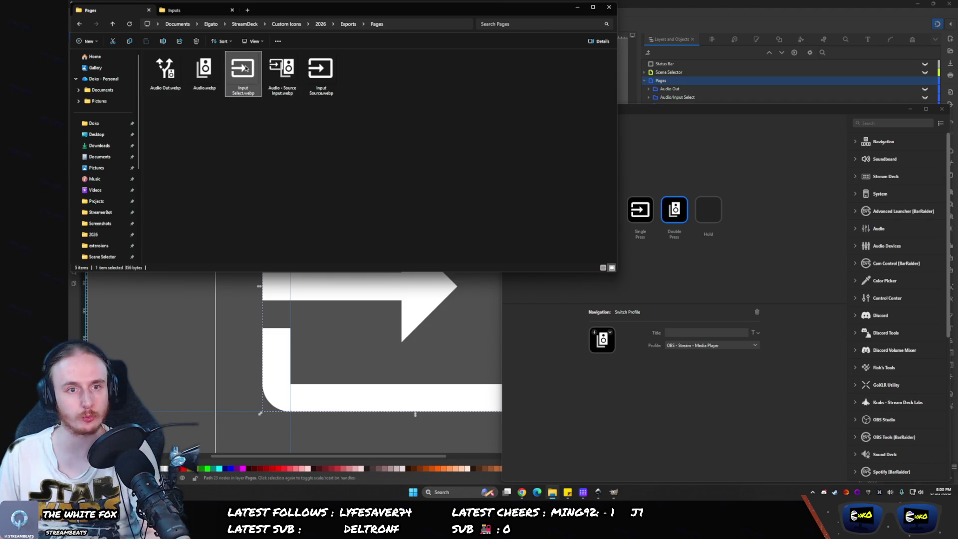
key(Delete)
click(288, 73)
key(F2)
text(Input Select)
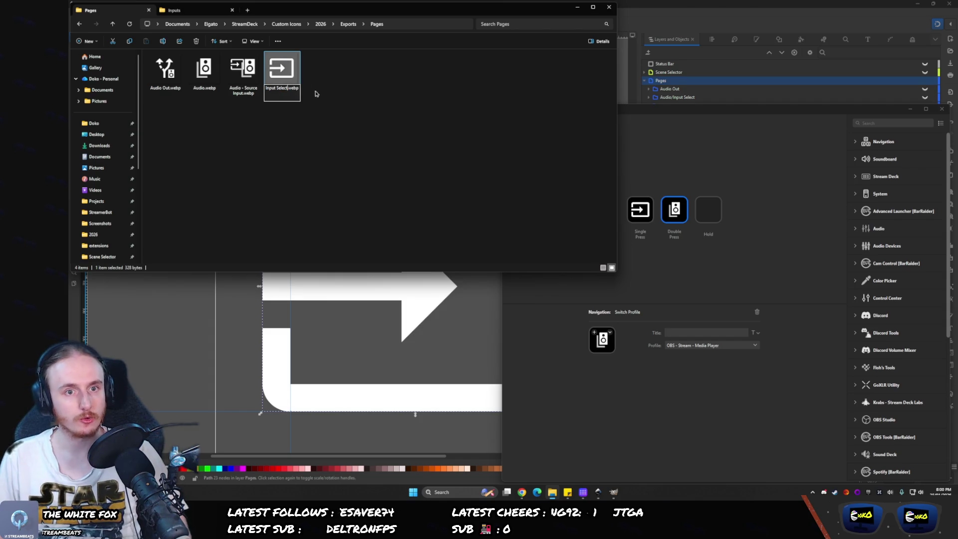
key(Return)
- Apply Input Select to the single-press action and Audio Out to the first Media Player key
mouse_move(282, 70)
mouse_down()
mouse_move(536, 203)
mouse_move(644, 204)
mouse_move(501, 189)
mouse_up()
mouse_move(204, 69)
mouse_down()
mouse_move(469, 219)
mouse_move(596, 345)
mouse_move(624, 303)
mouse_up()
click(640, 209)
drag(282, 72, 603, 340)
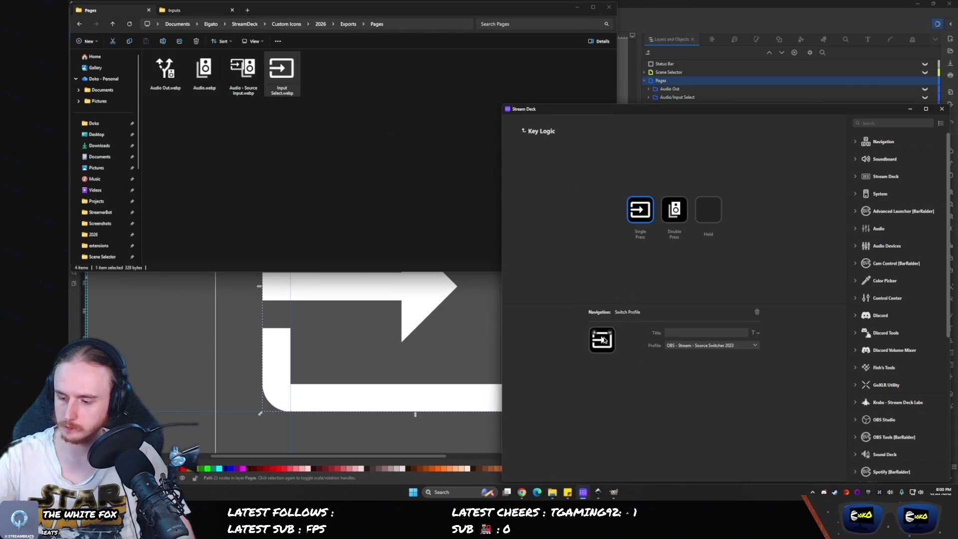
click(560, 162)
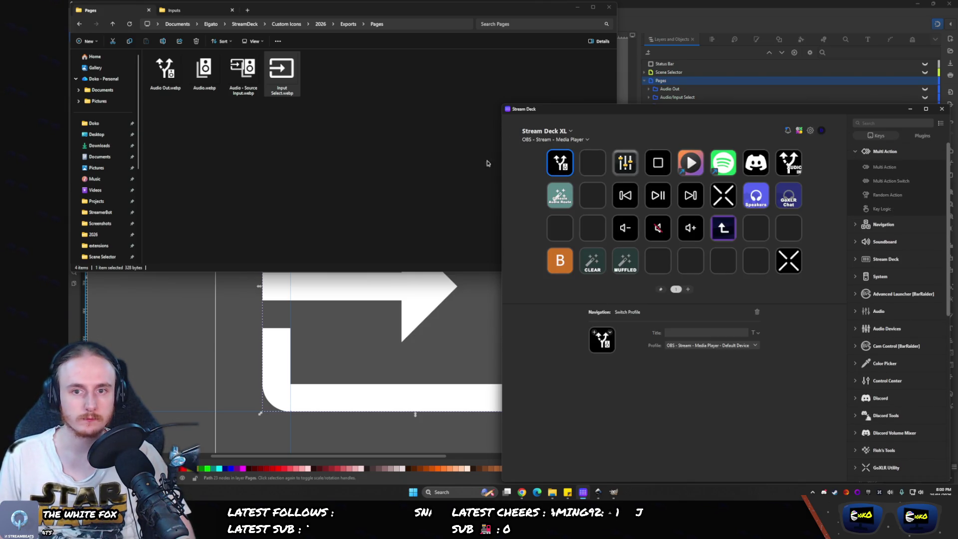
mouse_move(165, 70)
mouse_down()
mouse_move(655, 352)
mouse_move(602, 339)
mouse_up()
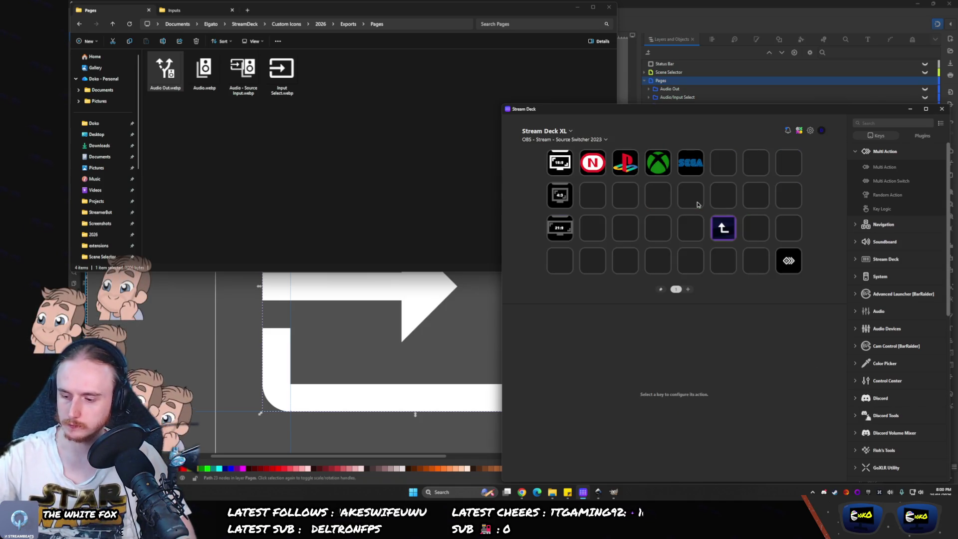
- Copy the Exports\Source Matrix\Desktop folder path into Inkscape's export filename
click(256, 148)
key(alt+Up)
click(182, 73)
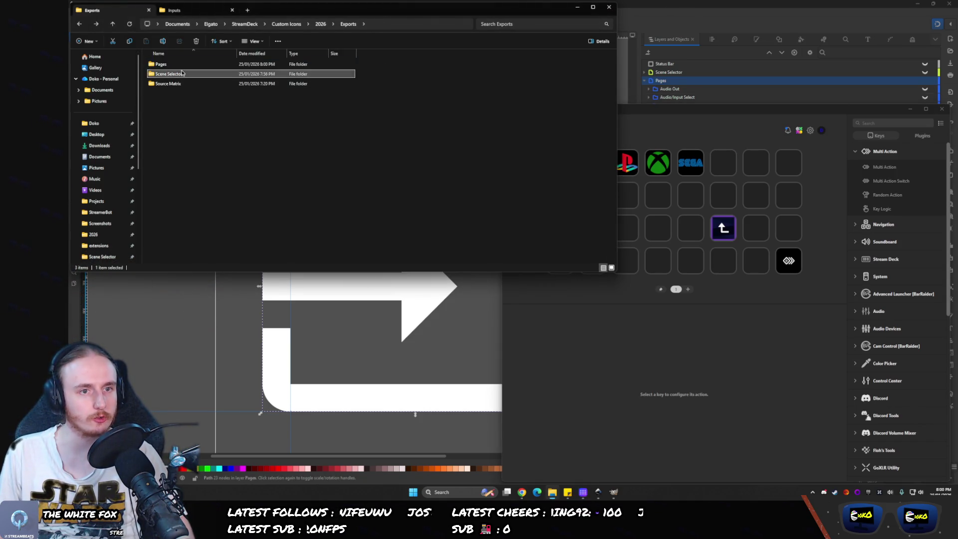
double_click(182, 73)
key(alt+Up)
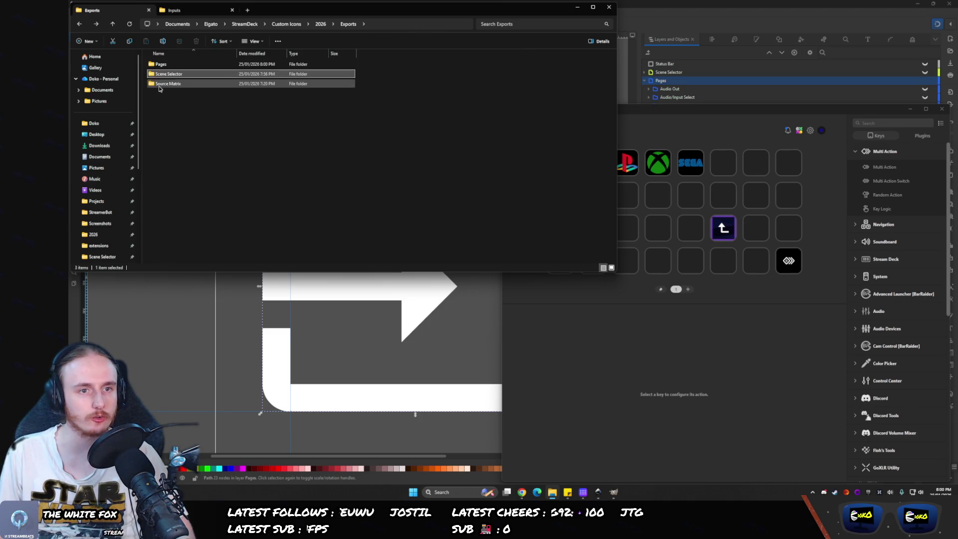
double_click(364, 63)
click(429, 24)
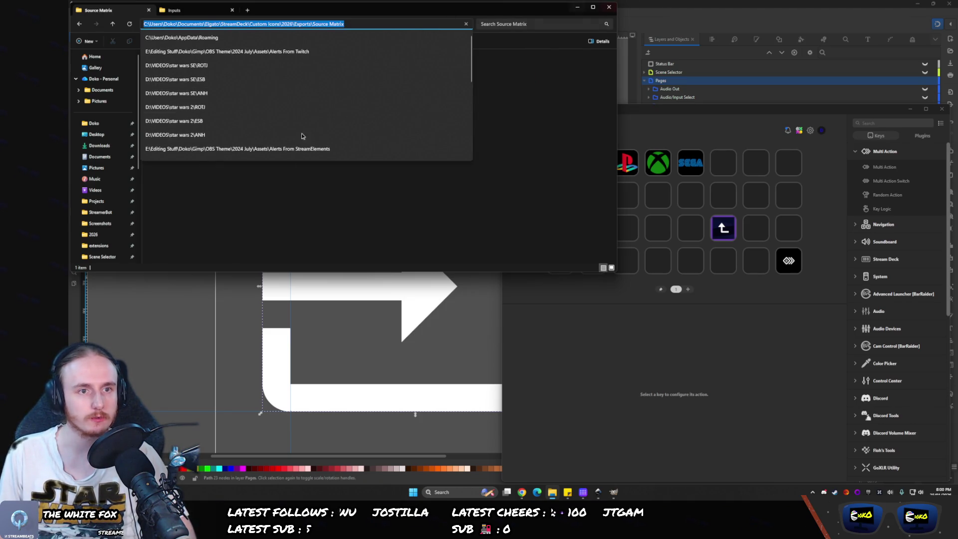
key(Return)
click(430, 24)
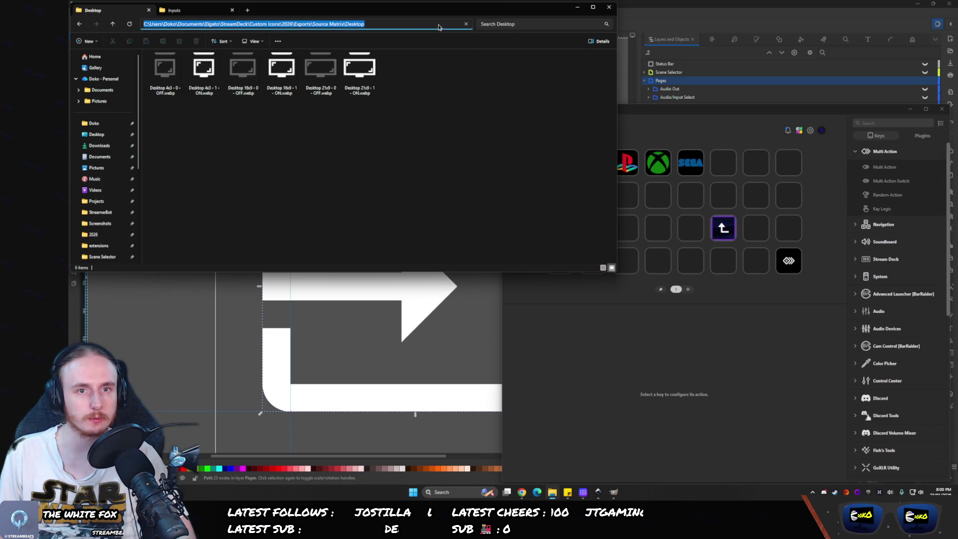
key(alt+Tab)
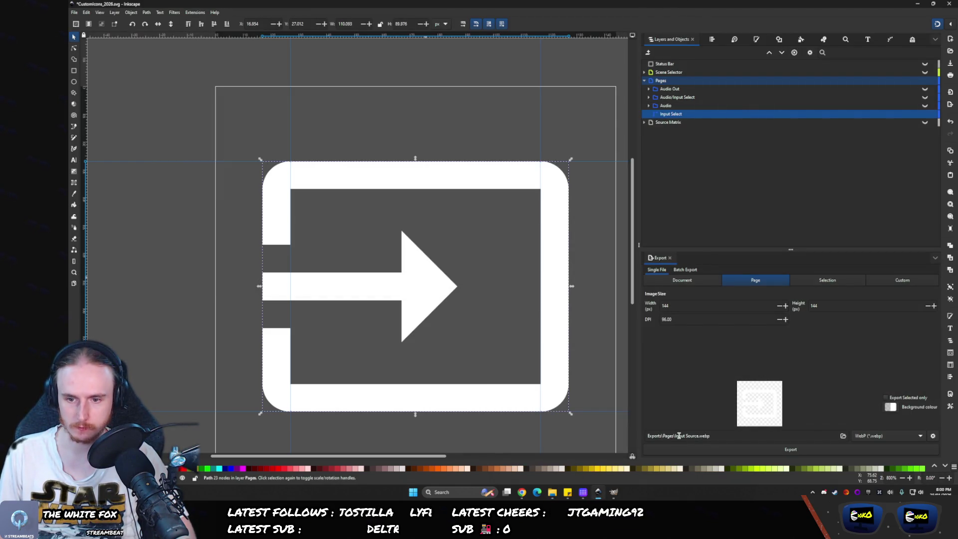
drag(673, 435, 590, 432)
- Paste the Source Matrix Desktop export path, hide the Pages layer and show Source Matrix
key(ctrl+v)
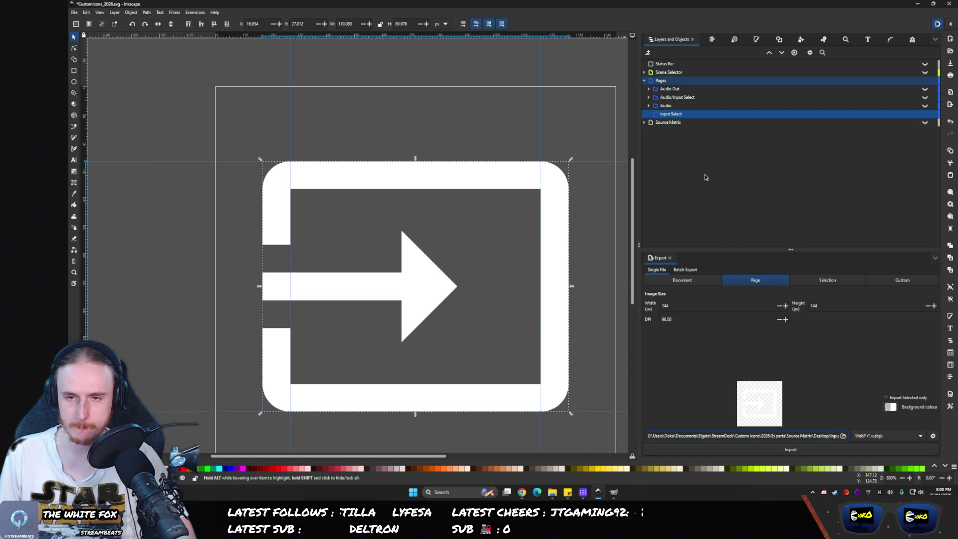
click(924, 80)
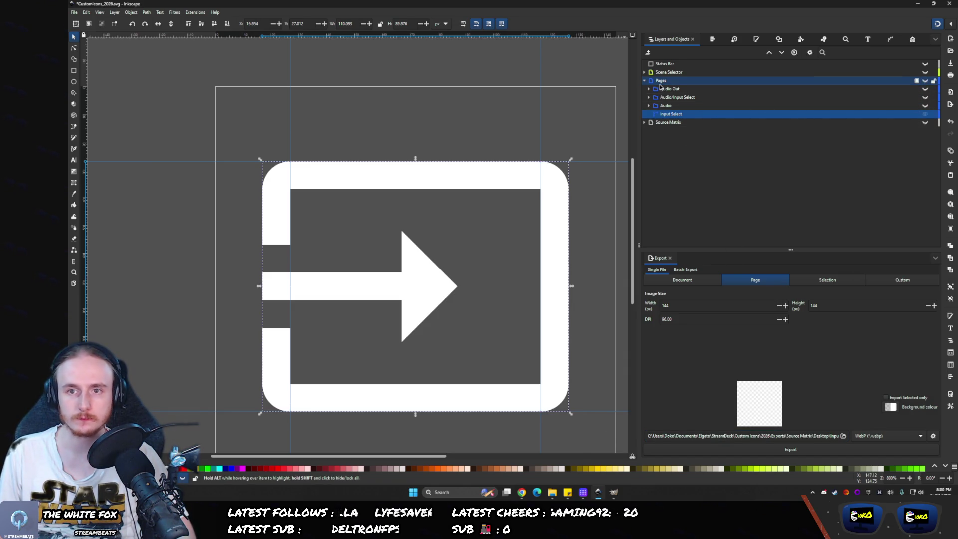
click(644, 80)
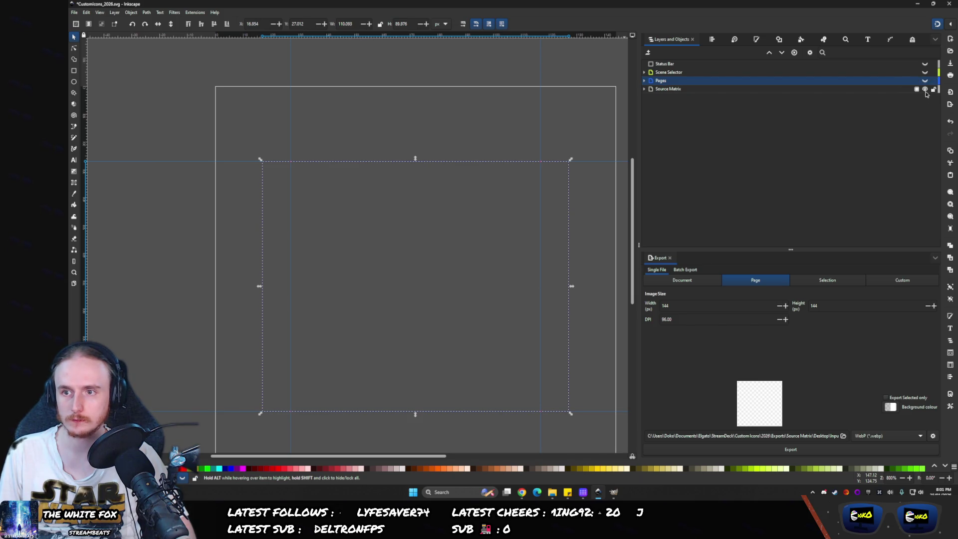
click(924, 90)
click(644, 88)
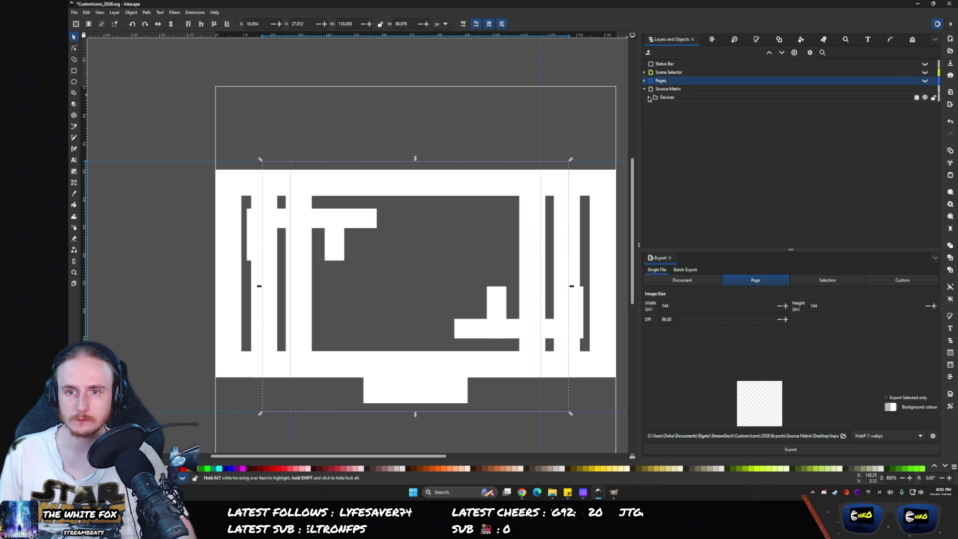
click(648, 98)
click(922, 123)
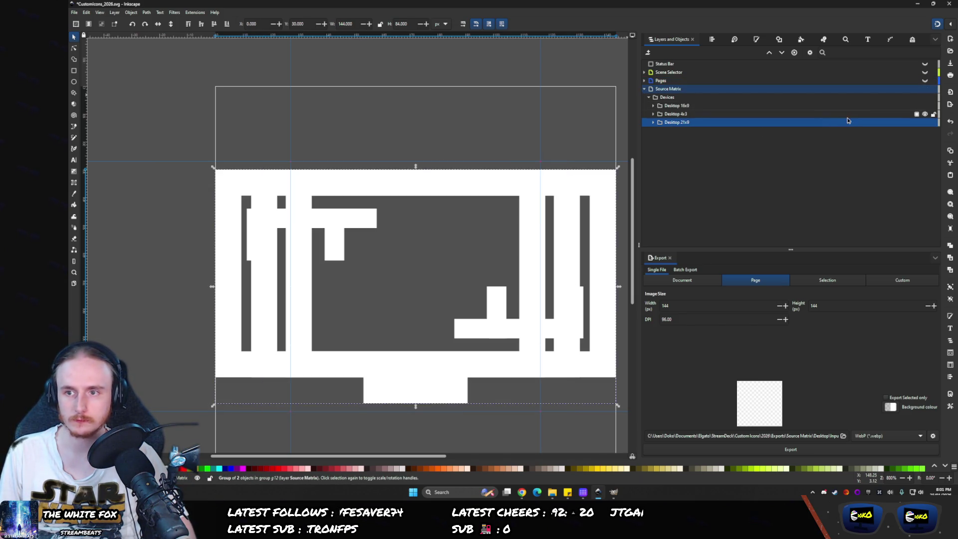
- Show only the Desktop 16x9 monitor icon and shrink it about its centre
click(924, 122)
click(924, 105)
click(925, 106)
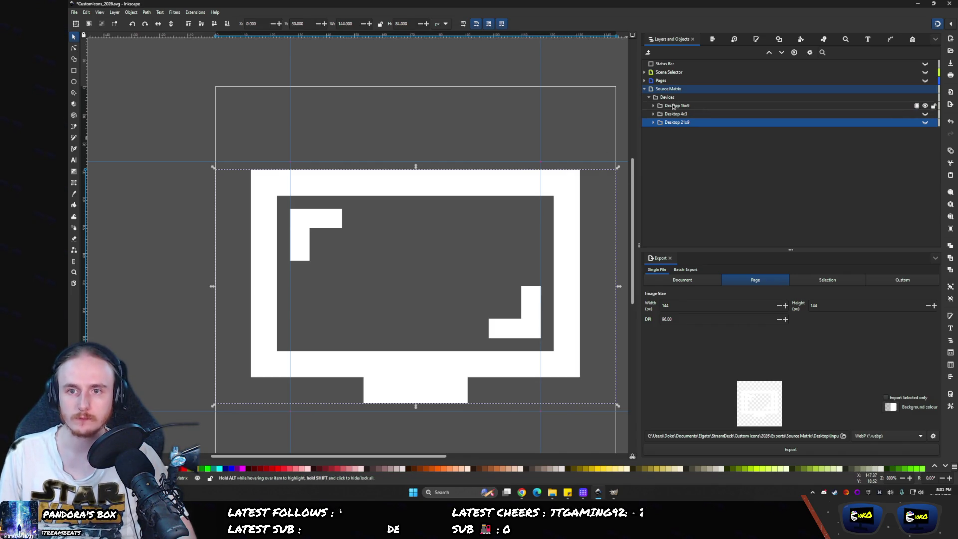
click(698, 105)
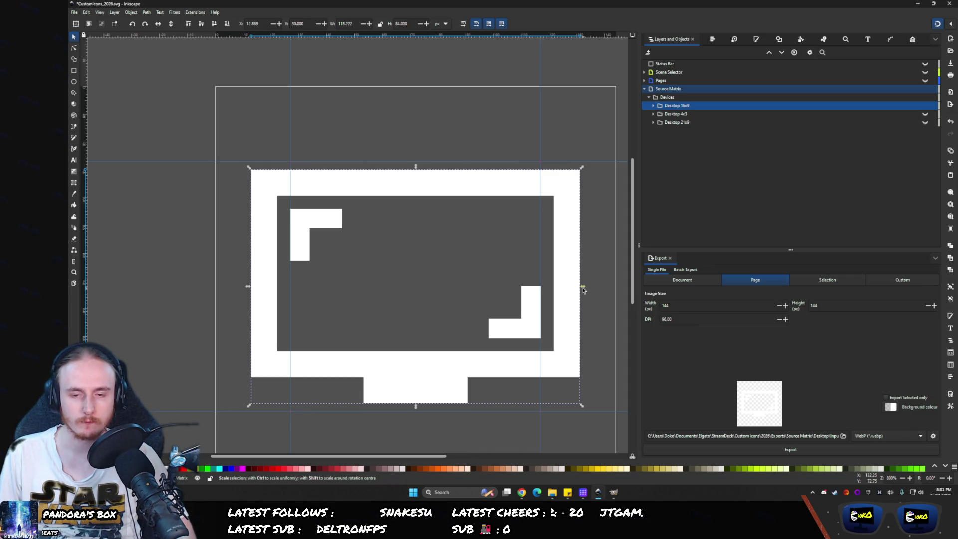
drag(582, 289, 544, 286)
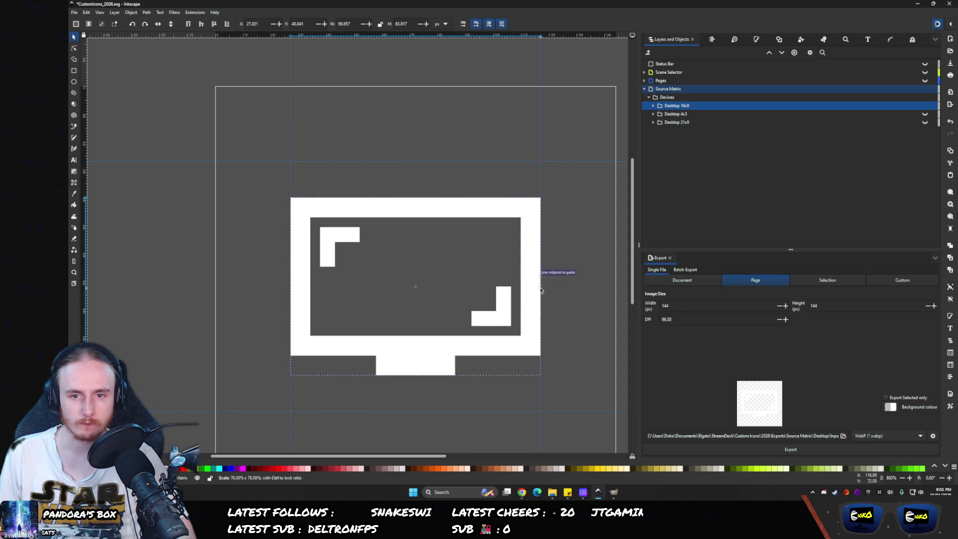
- Switch to the Desktop 4x3 monitor icon and shrink it slightly to the guide
click(676, 116)
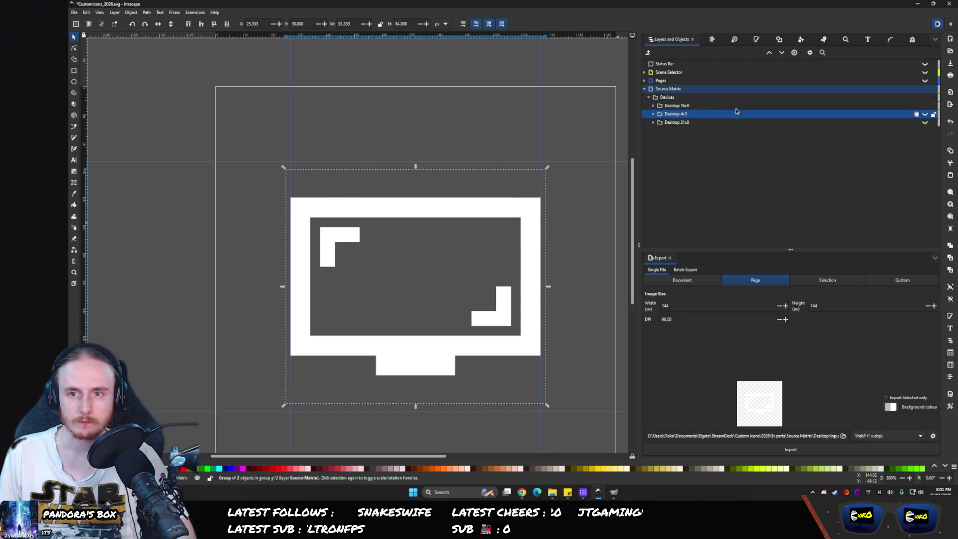
click(924, 106)
click(653, 114)
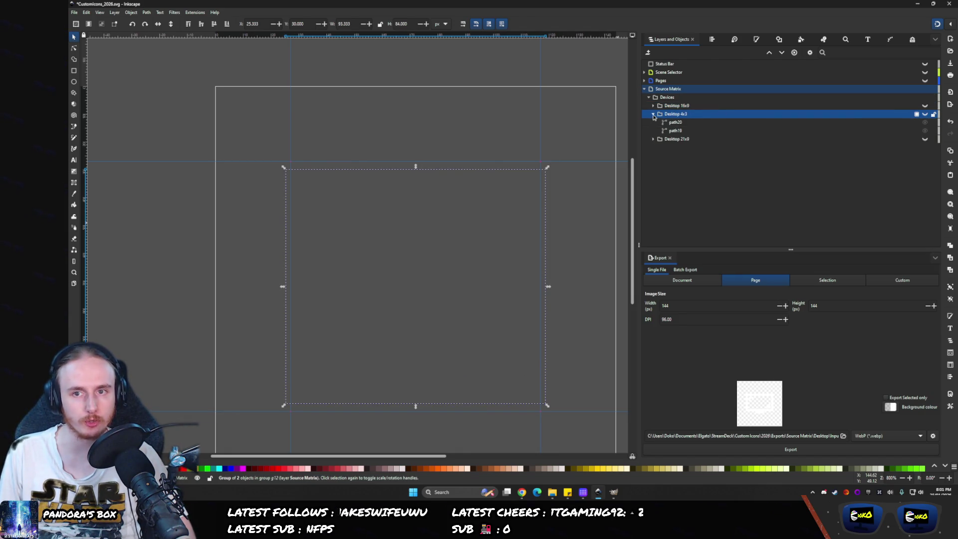
click(652, 114)
click(925, 114)
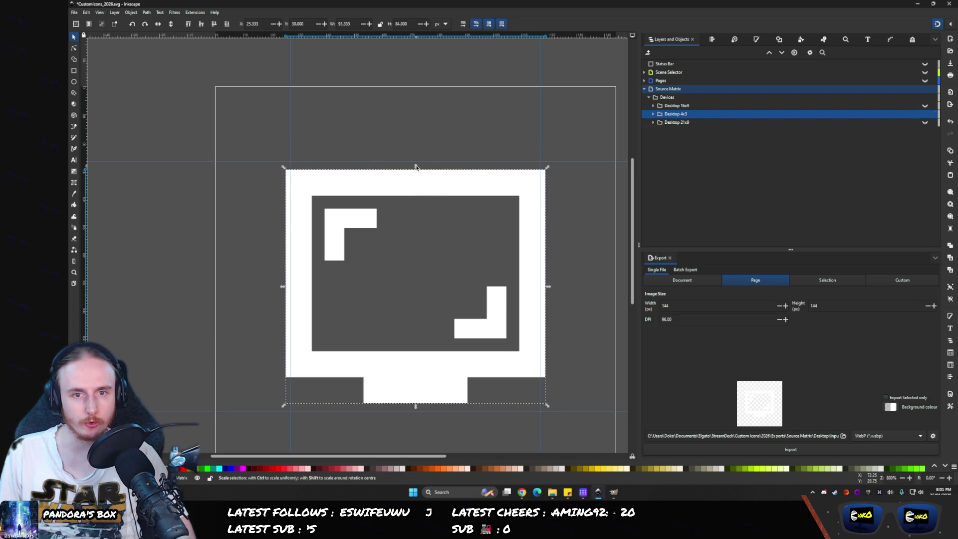
drag(548, 286, 546, 279)
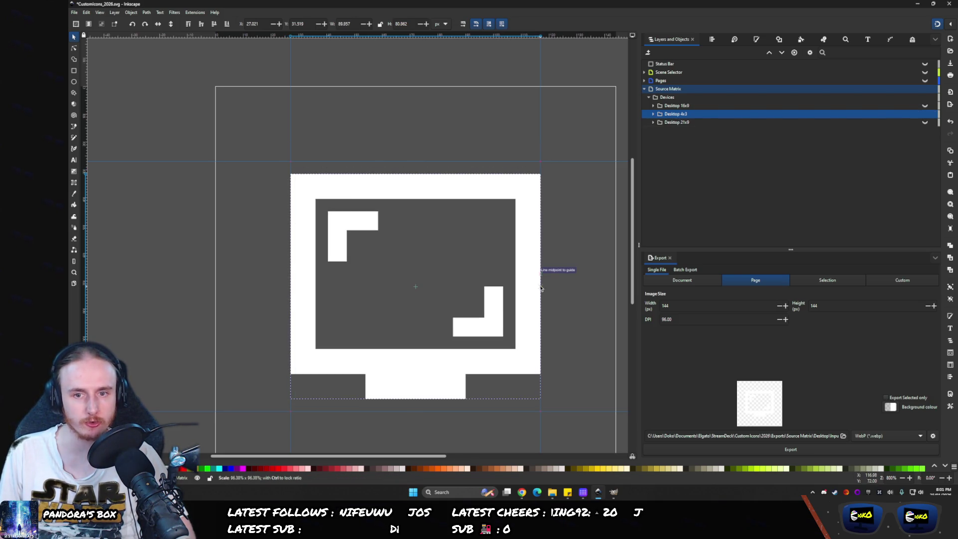
- Scale the Desktop 21x9 monitor down to about 67%, then open the Steam library
click(695, 121)
click(924, 122)
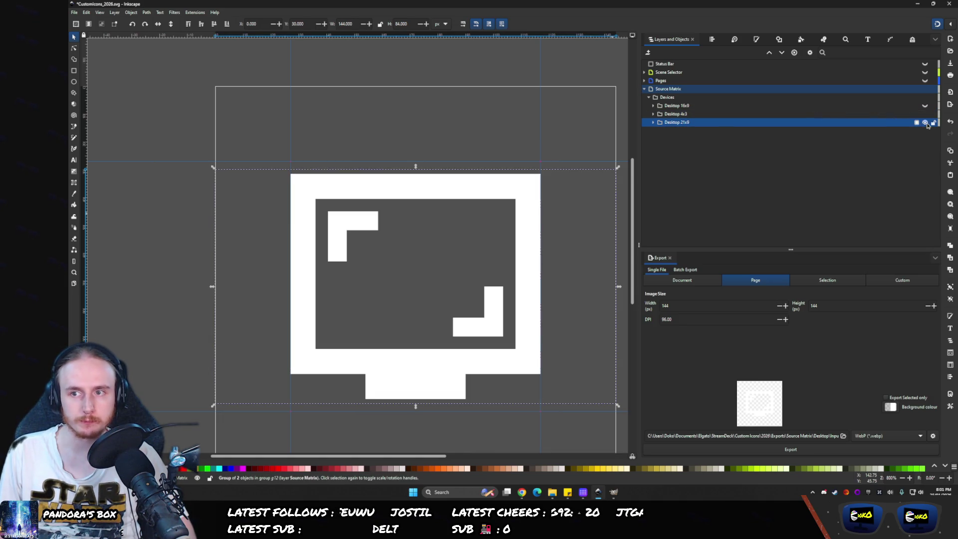
drag(621, 286, 548, 287)
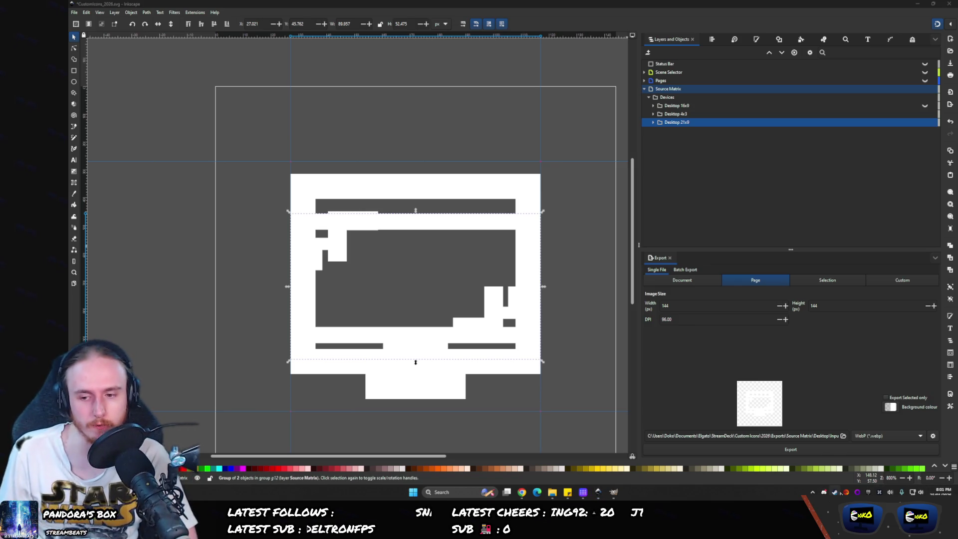
right_click(835, 492)
click(835, 492)
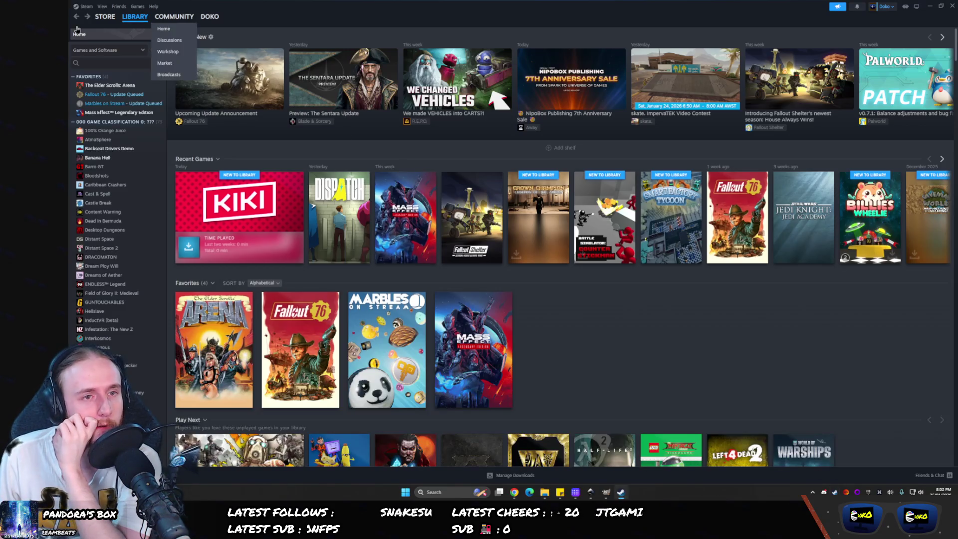
- Search the Steam store for 'la noir' and open the L.A. Noire store page
click(102, 22)
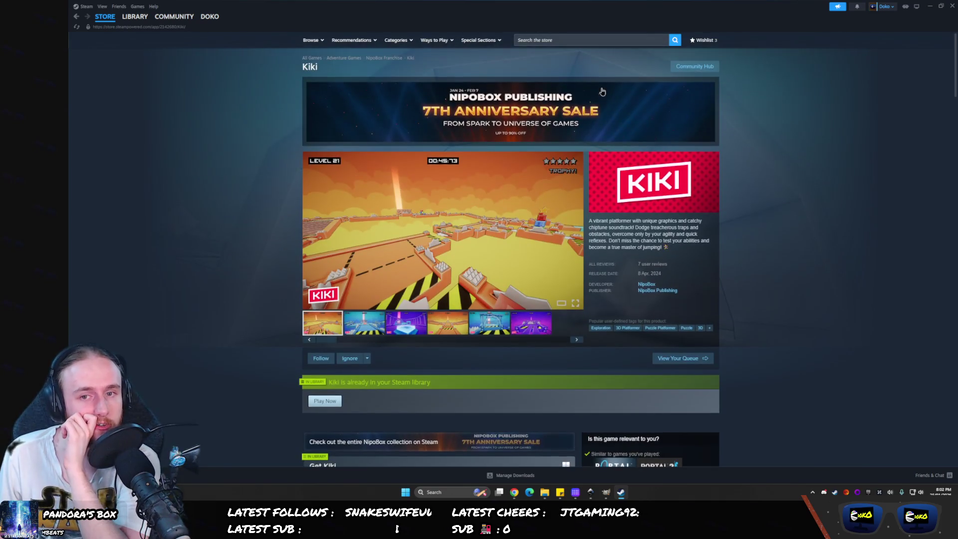
click(570, 41)
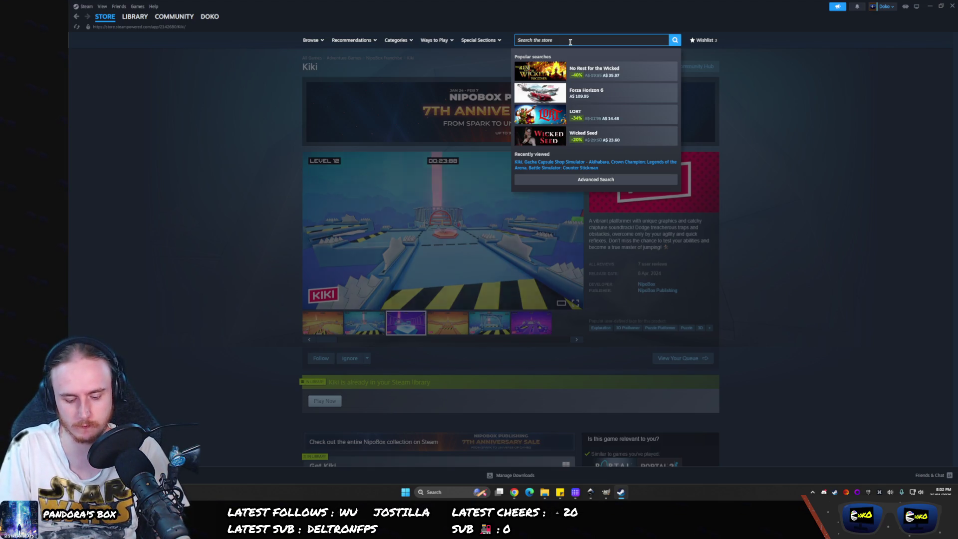
text(la noir)
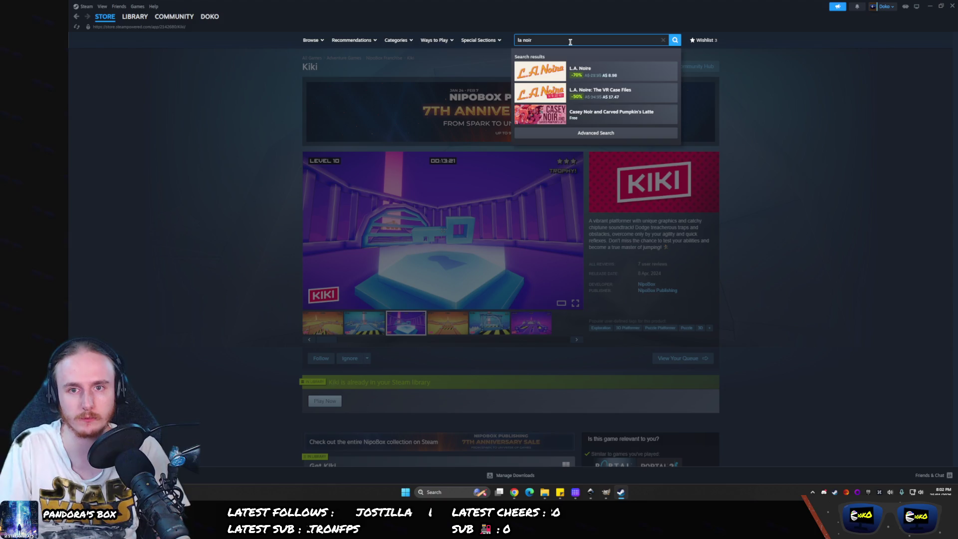
click(605, 72)
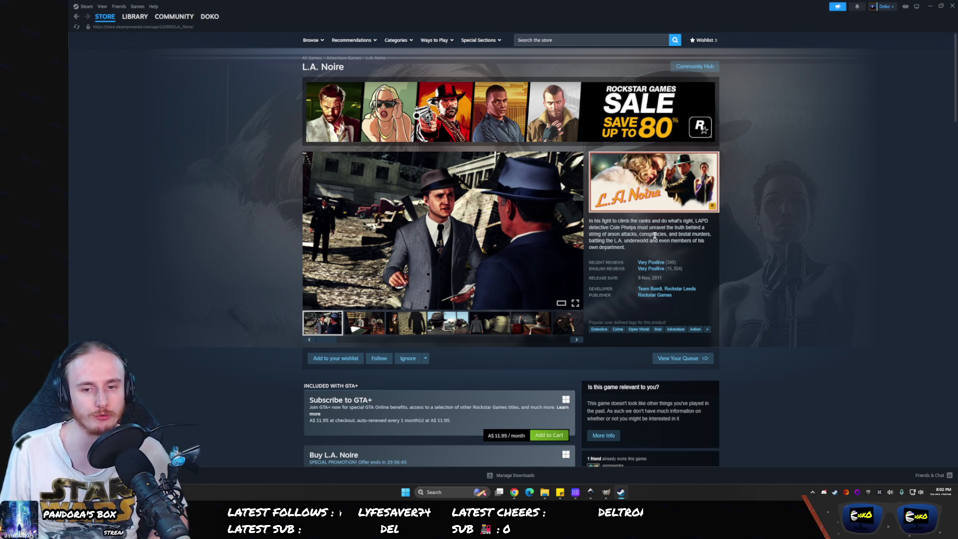
scroll(654, 235, down, 2)
scroll(654, 235, up, 2)
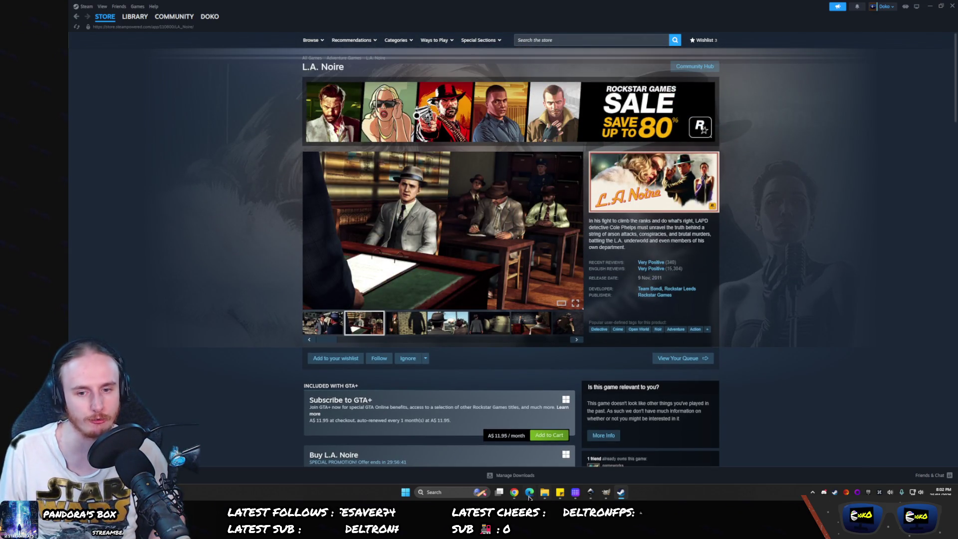
click(514, 492)
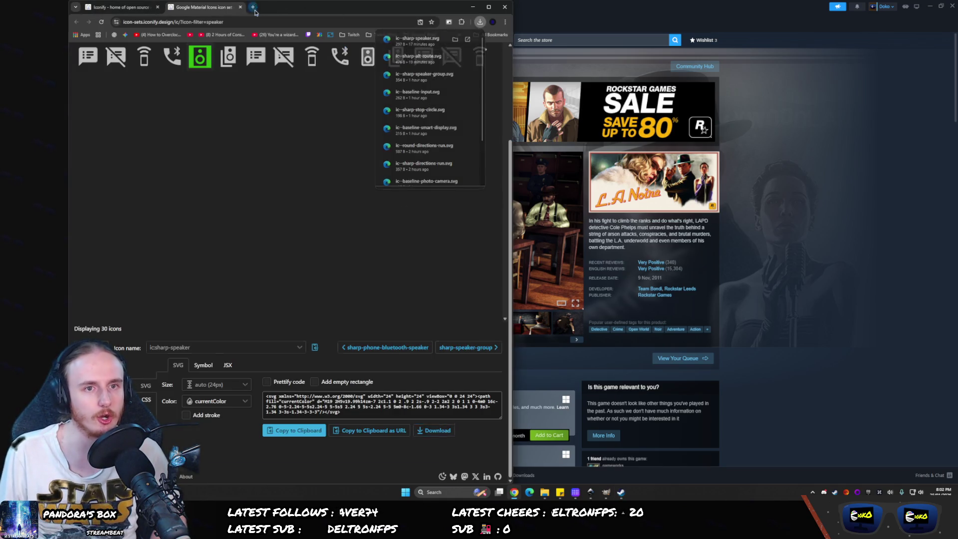
- Search 'la noir steamdb' and open the price history, SubID 13740 and Complete Edition results in tabs
click(257, 8)
text(la noir )
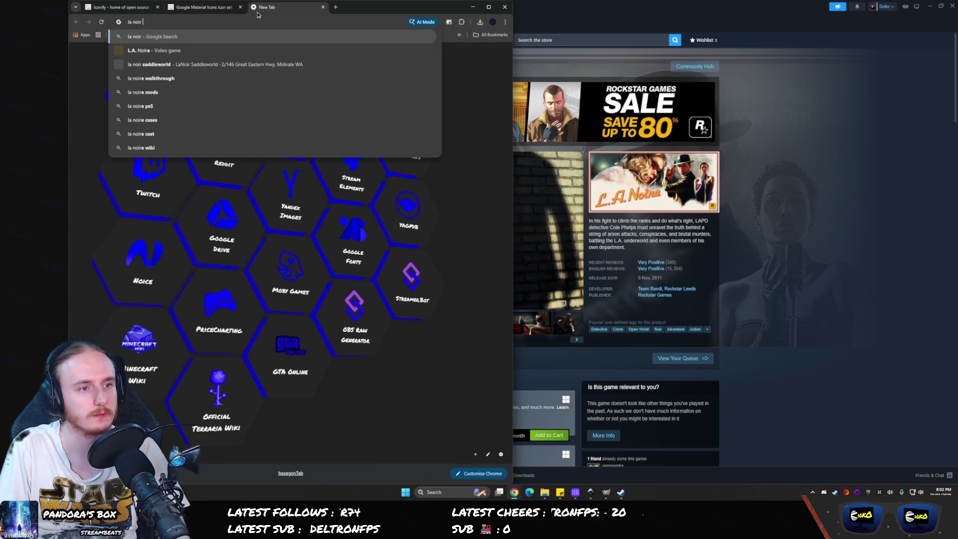
text(steamdb)
key(Return)
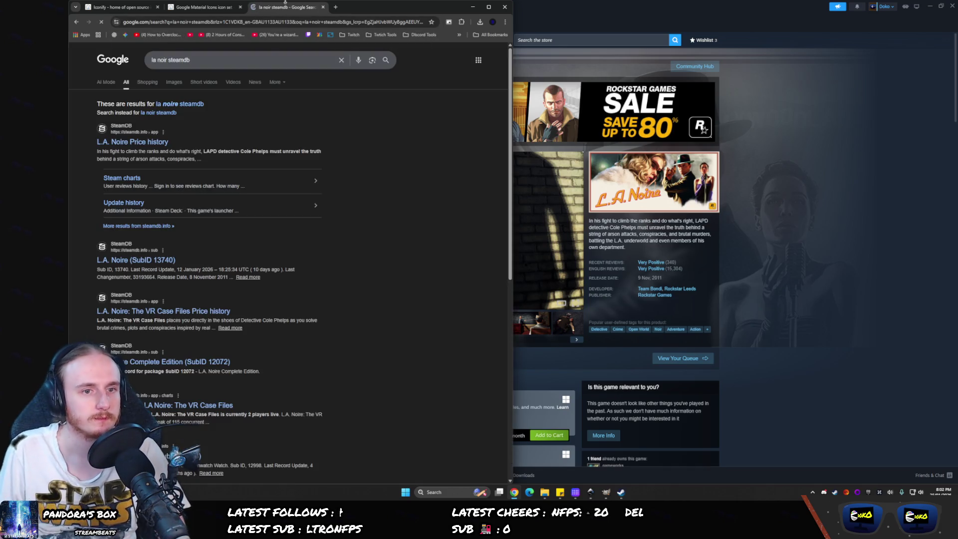
middle_click(136, 143)
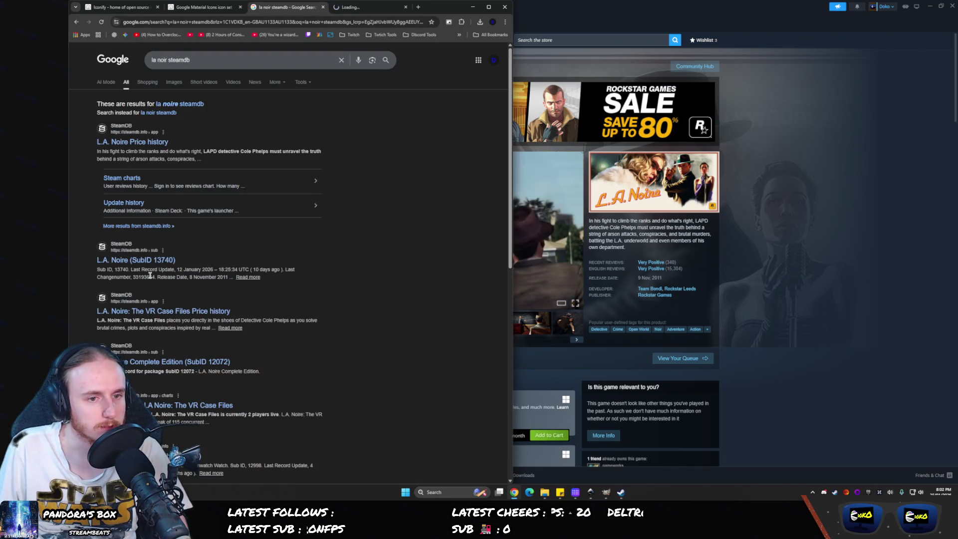
middle_click(136, 260)
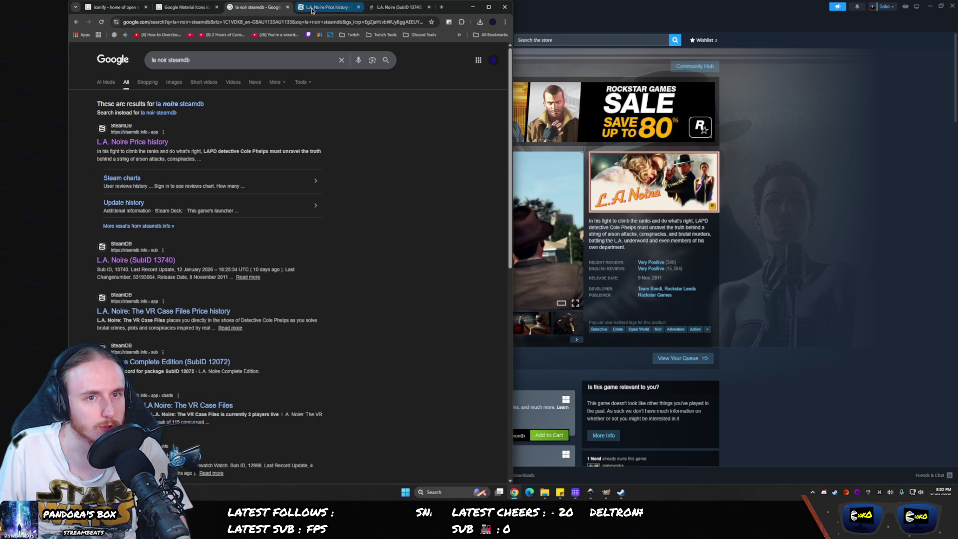
middle_click(172, 361)
- Show the Complete Edition package's price history in a maximized Chrome window
click(286, 7)
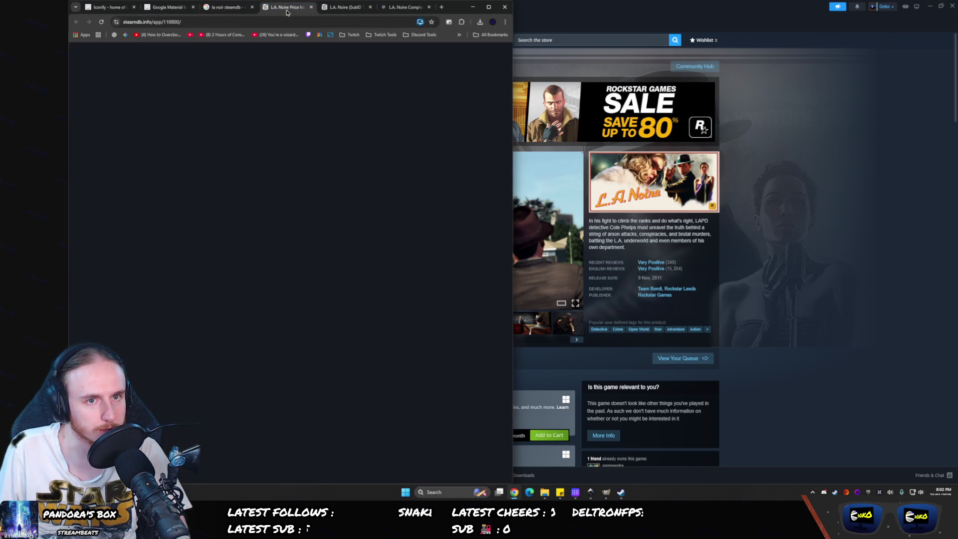
click(331, 8)
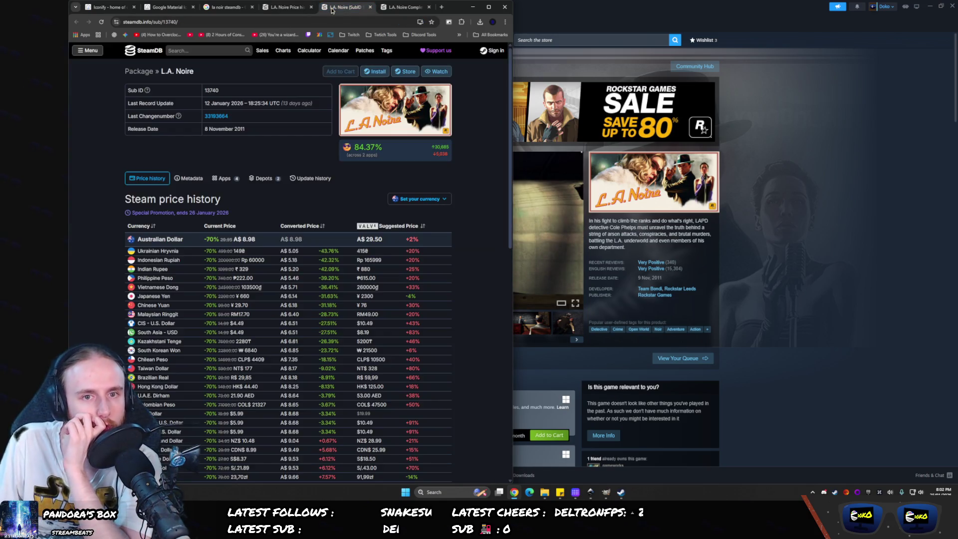
click(342, 8)
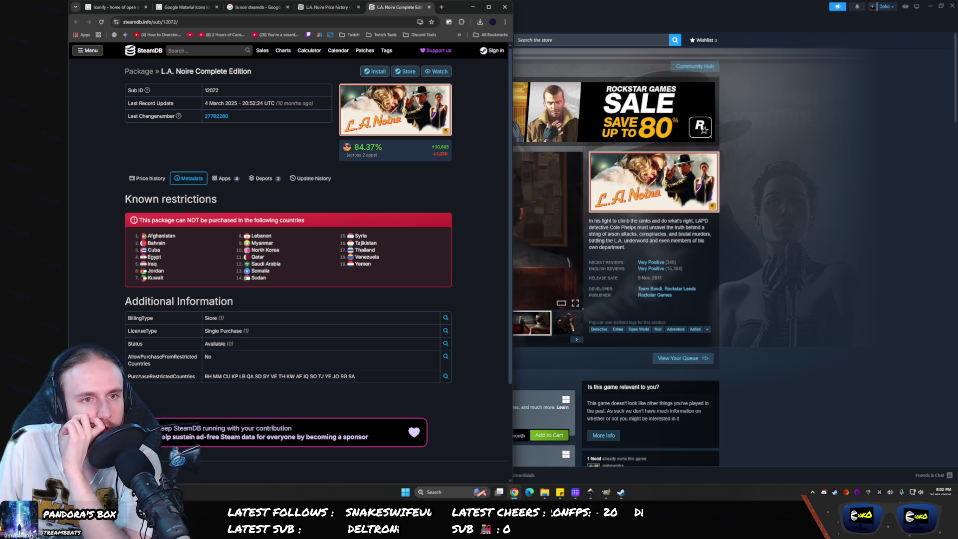
scroll(158, 73, down, 3)
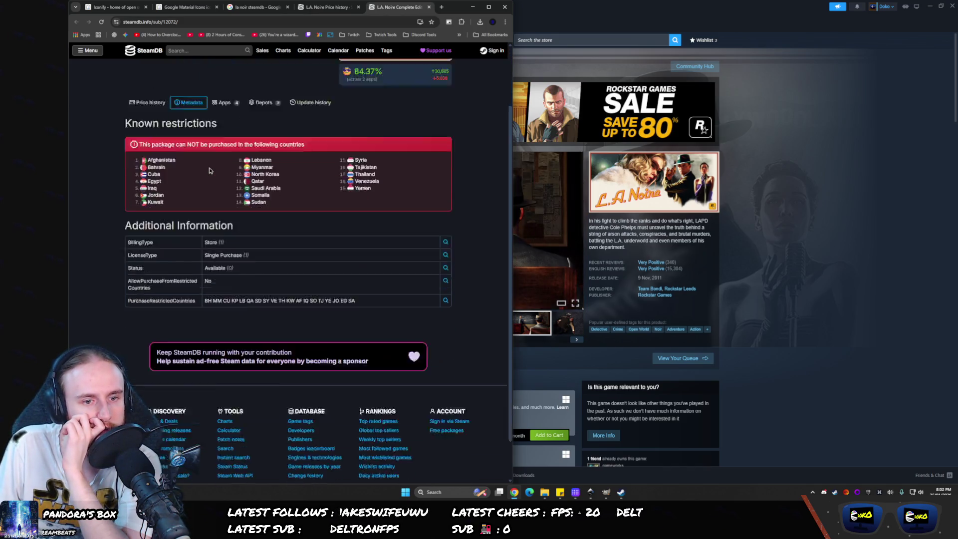
scroll(223, 116, up, 3)
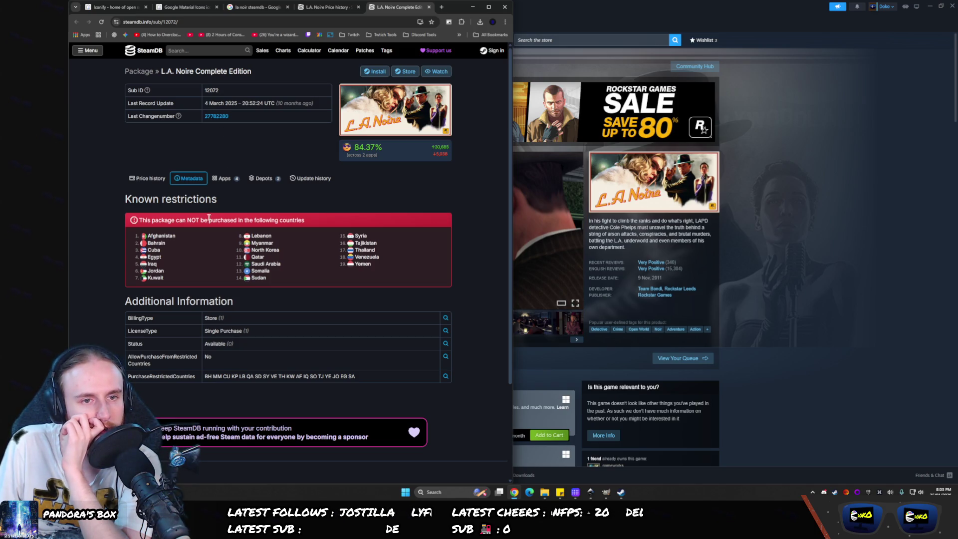
click(152, 178)
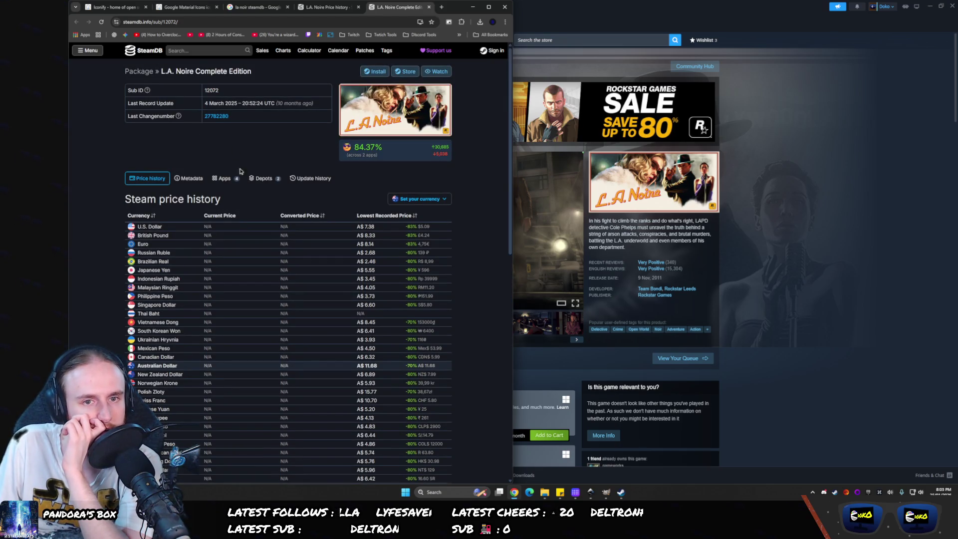
scroll(240, 172, down, 10)
scroll(240, 173, up, 10)
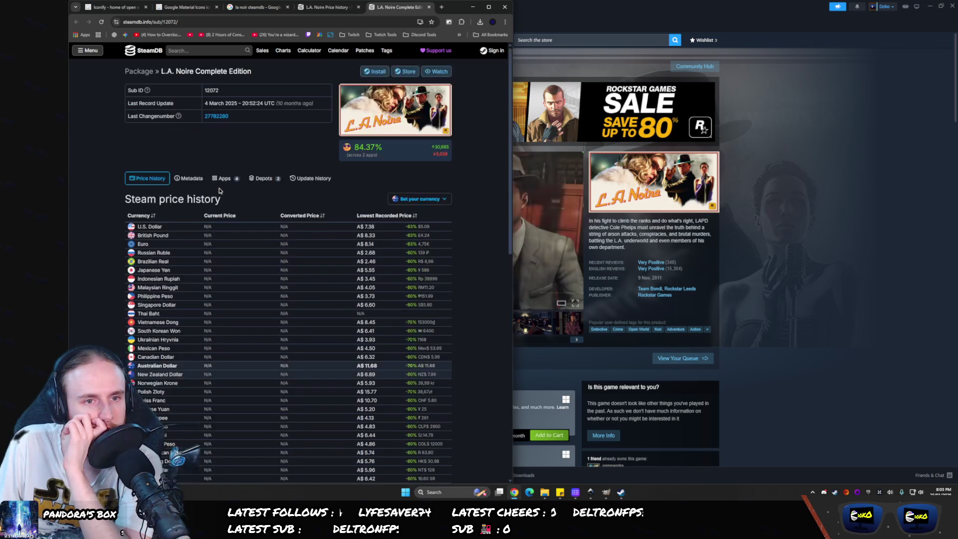
click(487, 7)
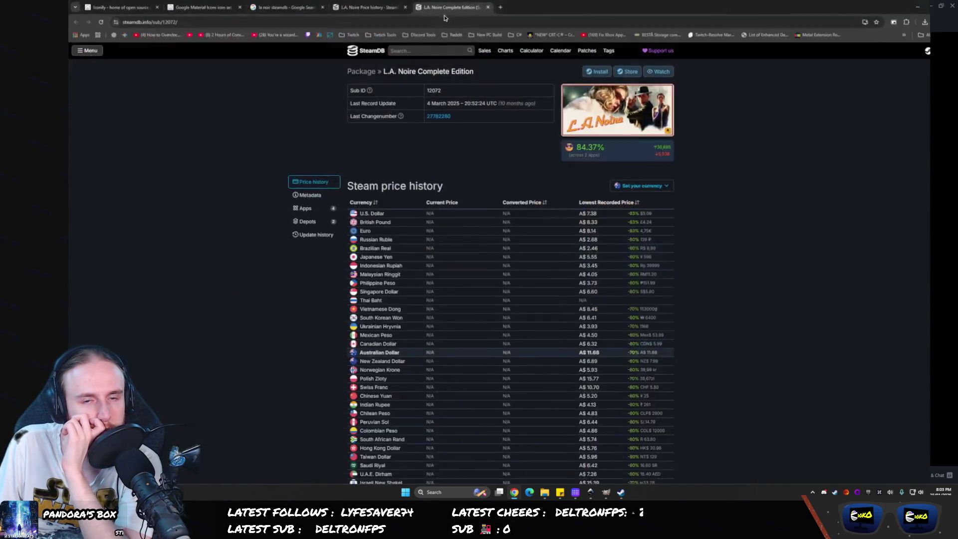
- Search SteamDB for 'l.A. Noir' and open the game, DLC Bundle and package pages in tabs
click(403, 51)
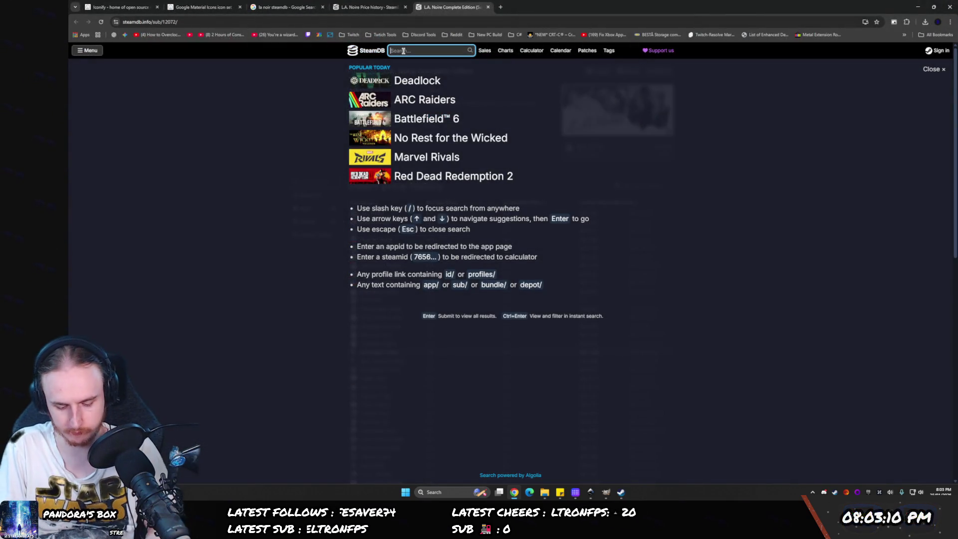
text(l.A. N)
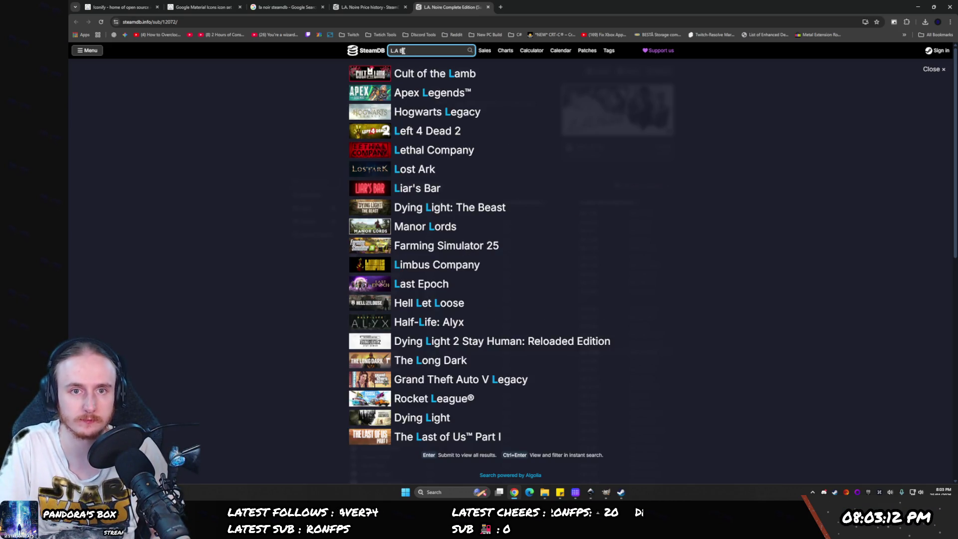
text(oir)
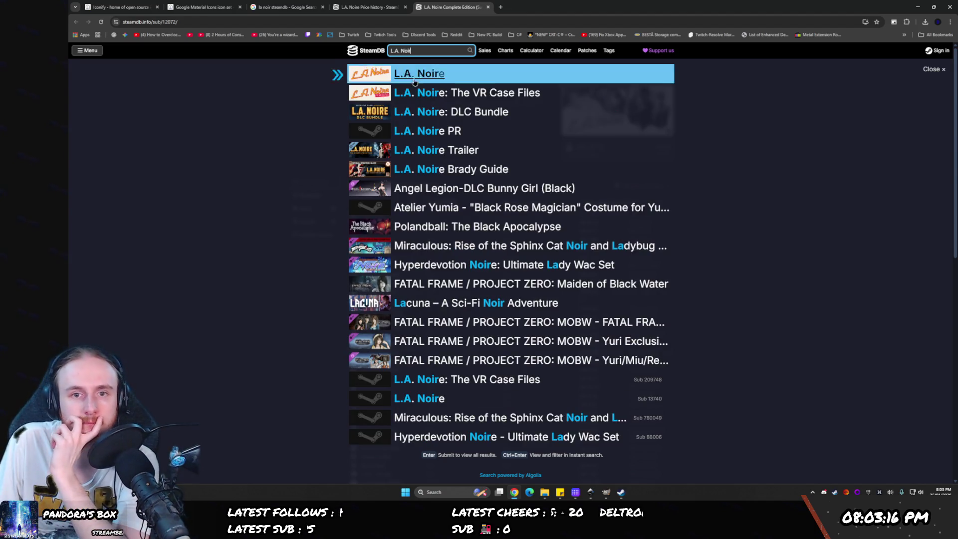
middle_click(422, 74)
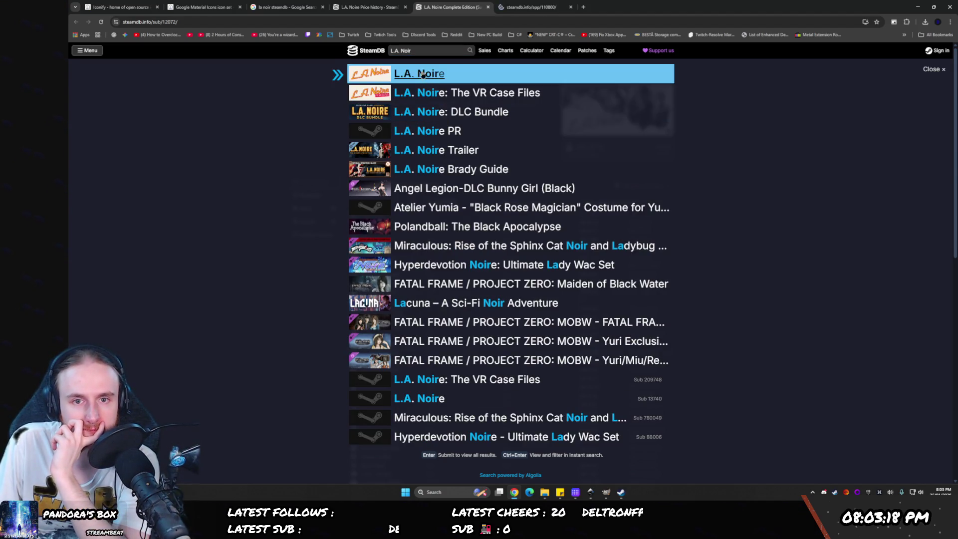
middle_click(418, 116)
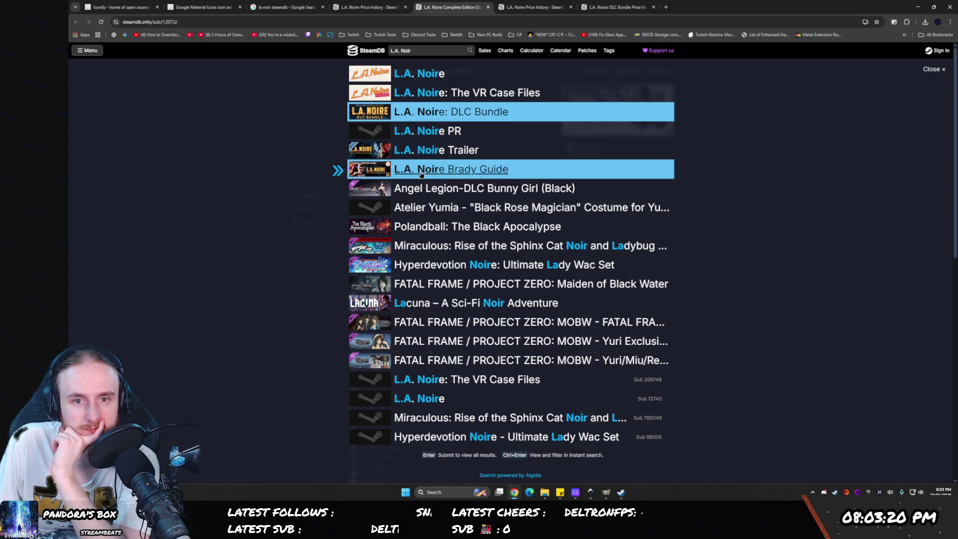
mouse_move(420, 175)
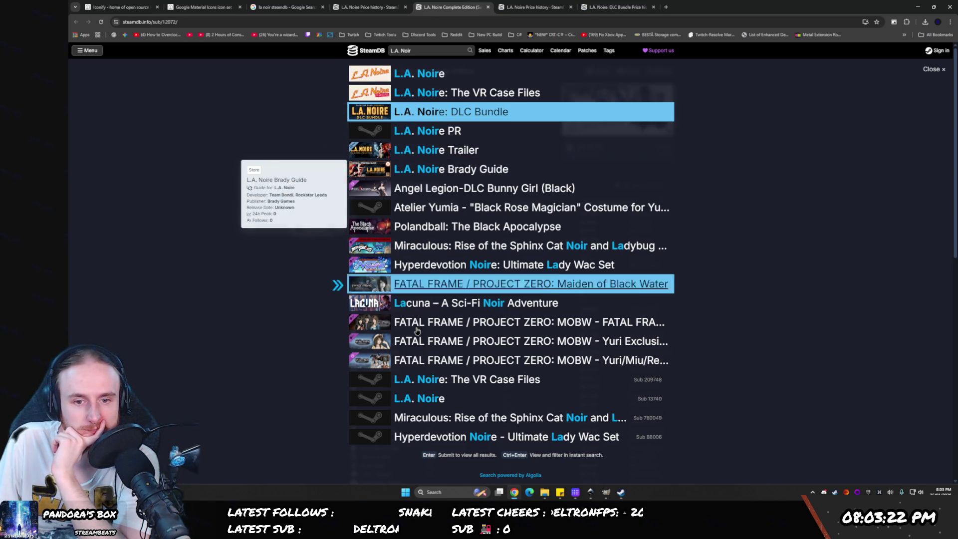
middle_click(422, 399)
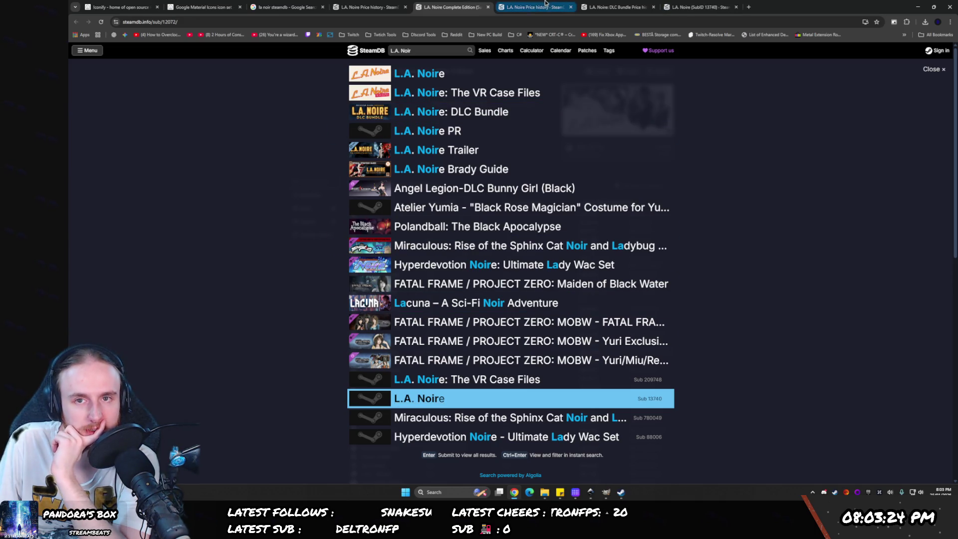
- Compare the L.A. Noire package, DLC Bundle and game pages across their tabs
click(696, 7)
click(635, 2)
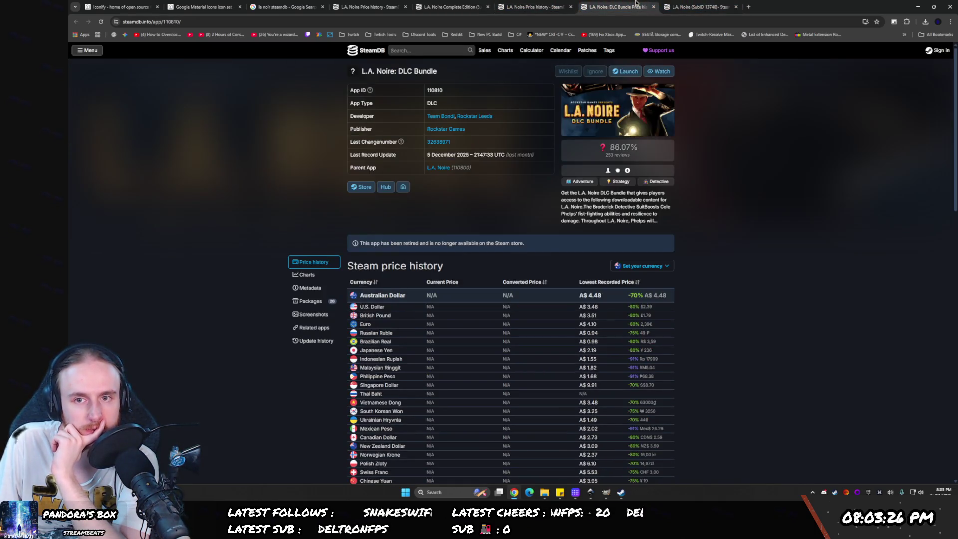
click(699, 6)
click(549, 6)
click(611, 3)
click(698, 6)
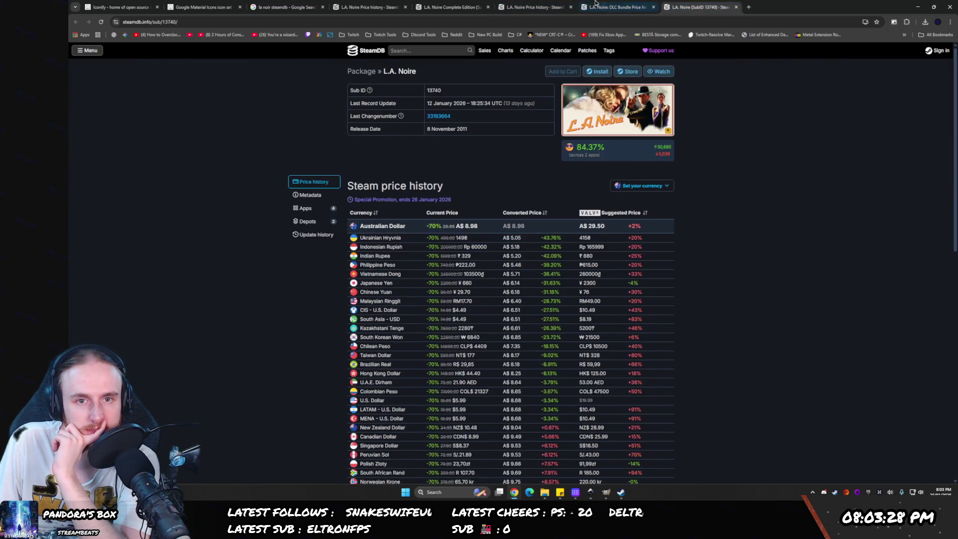
click(617, 6)
click(533, 6)
click(617, 6)
click(506, 6)
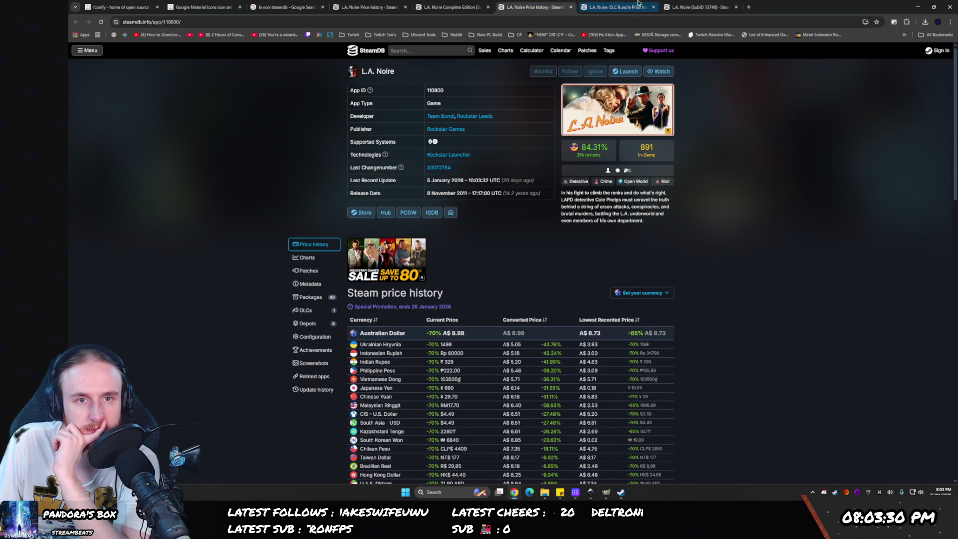
click(616, 6)
click(698, 6)
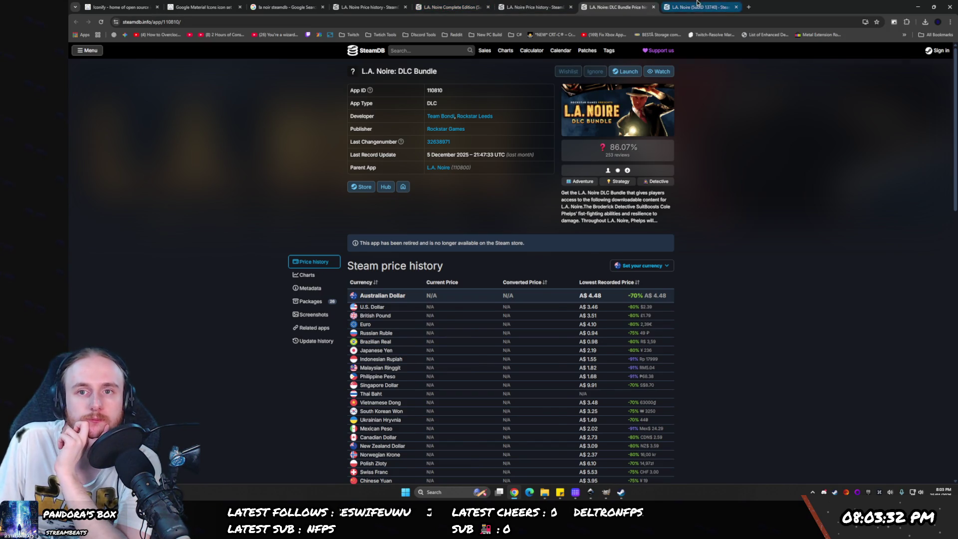
click(533, 6)
click(697, 4)
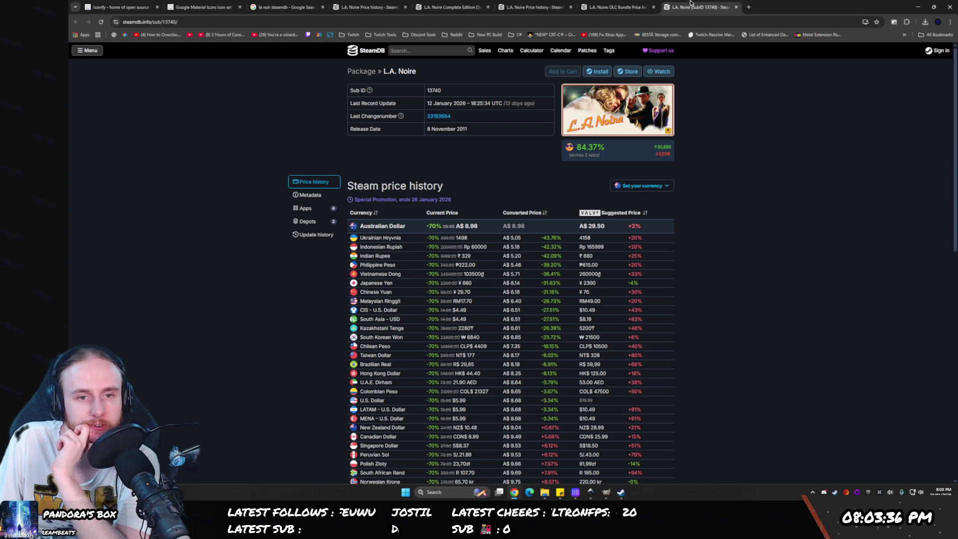
- Browse the package's depots and apps, then the game's updates, related apps, screenshots and depots
click(304, 221)
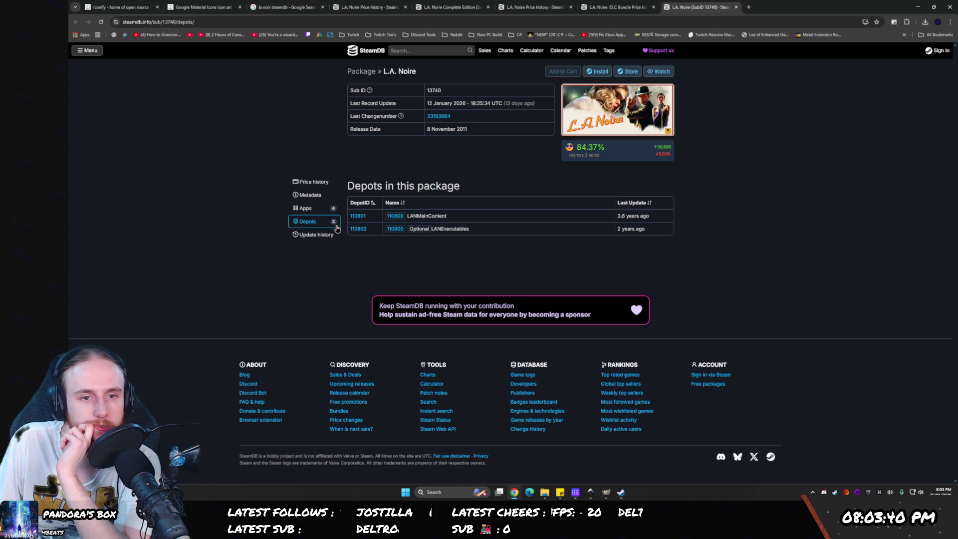
click(317, 209)
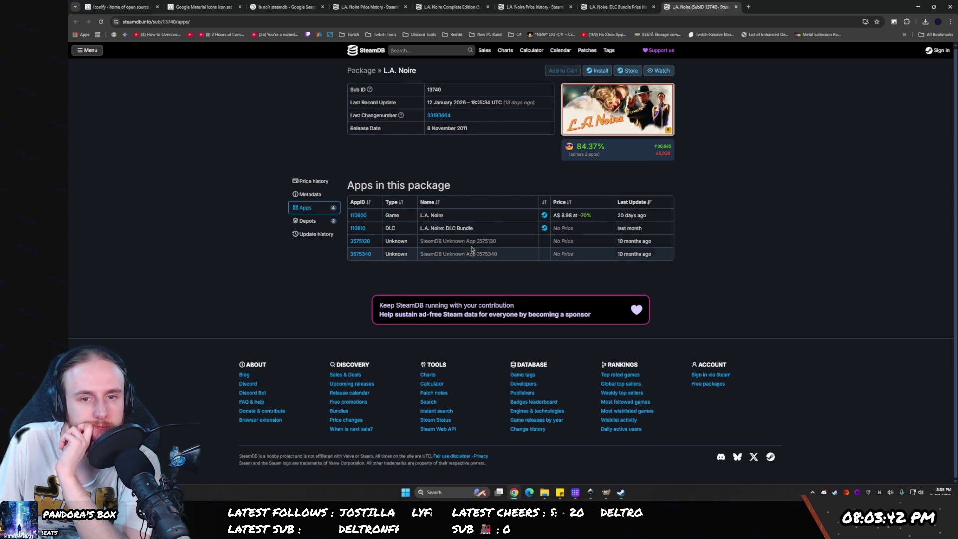
click(522, 5)
scroll(264, 342, down, 1)
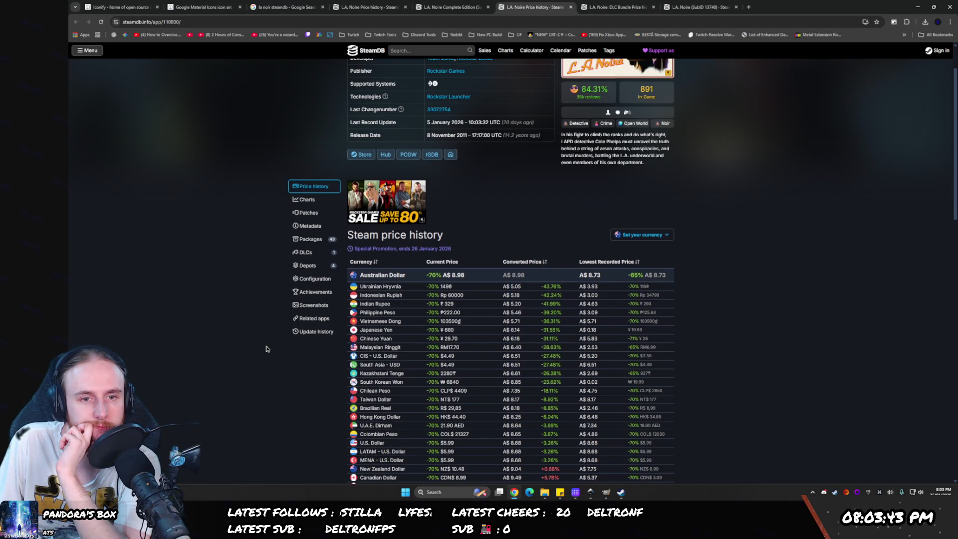
click(320, 332)
click(319, 204)
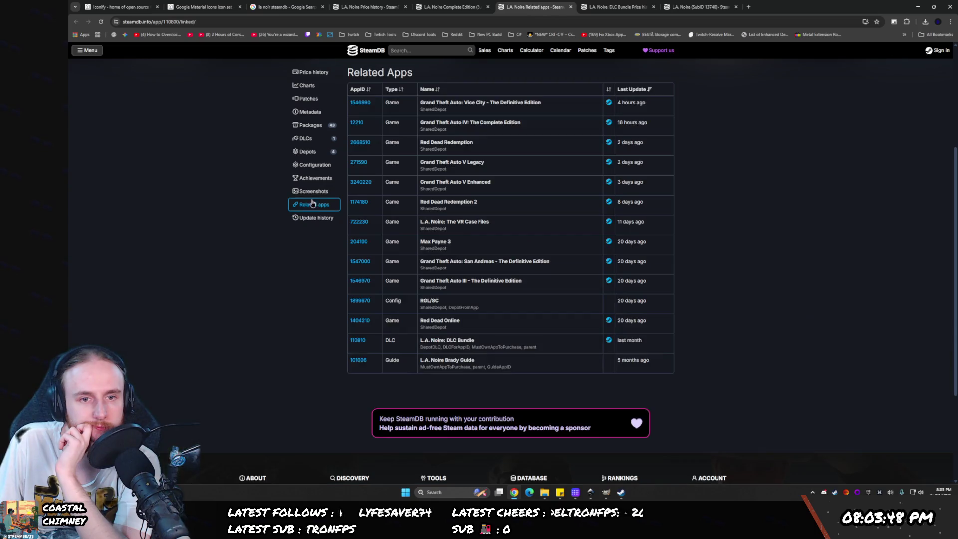
click(322, 193)
scroll(322, 196, down, 10)
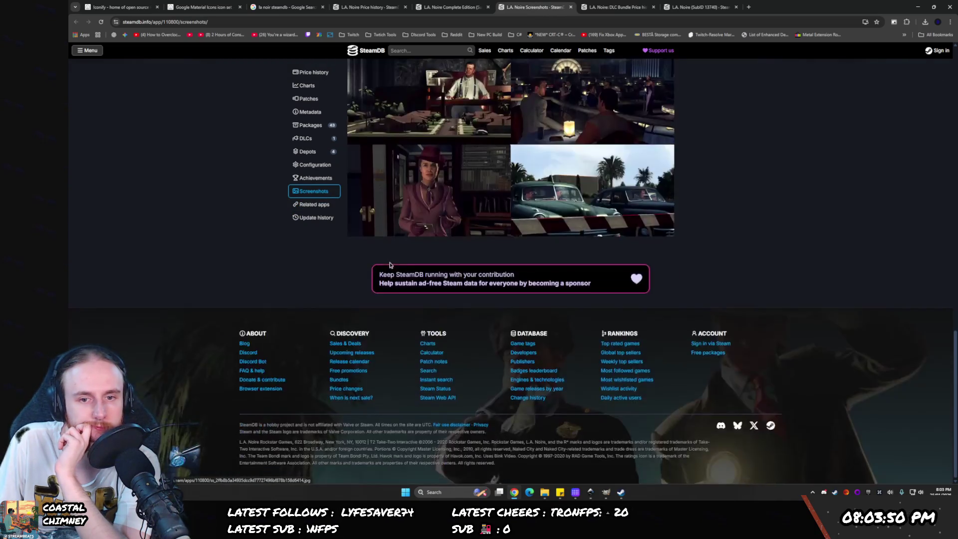
scroll(378, 275, up, 10)
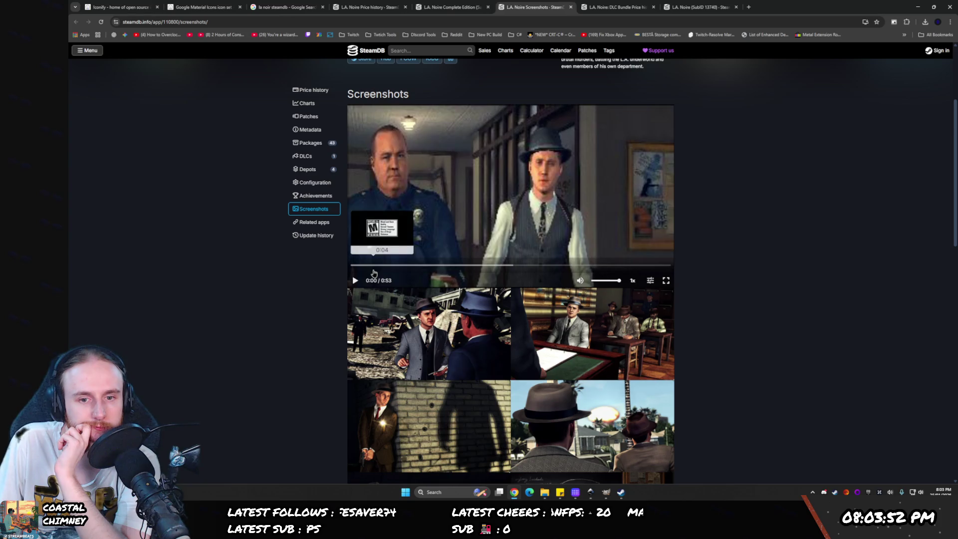
click(317, 170)
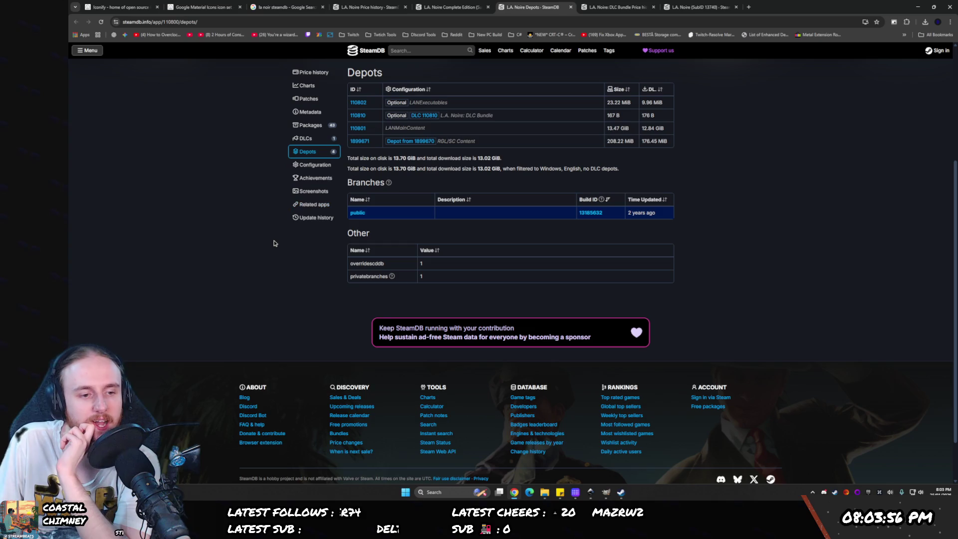
scroll(713, 105, up, 5)
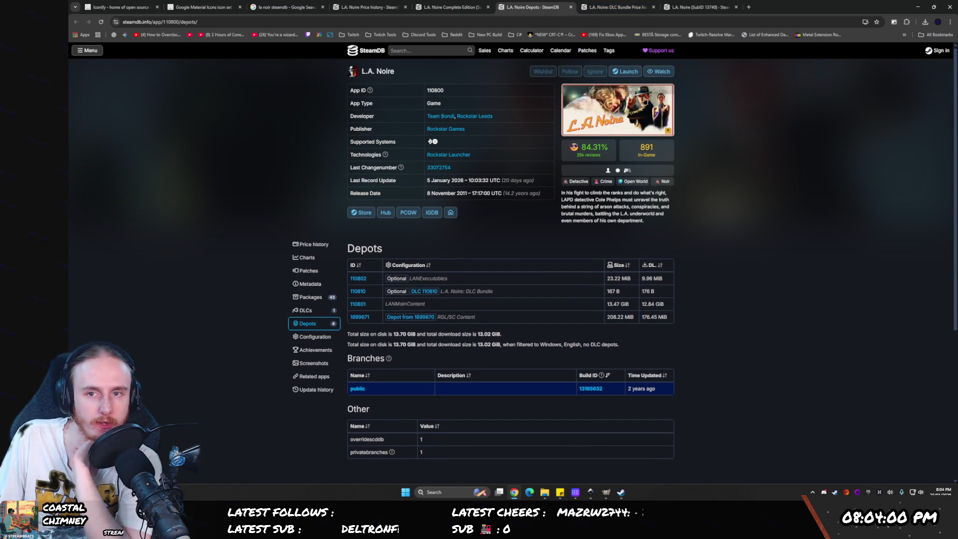
click(619, 115)
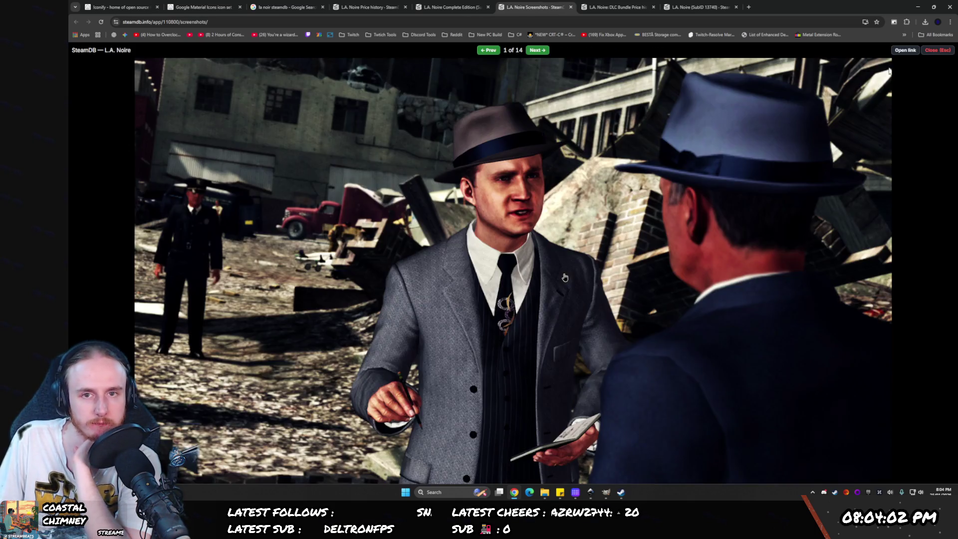
- Close the extra L.A. Noire and search tabs and snap Chrome to the left half
click(735, 7)
click(570, 7)
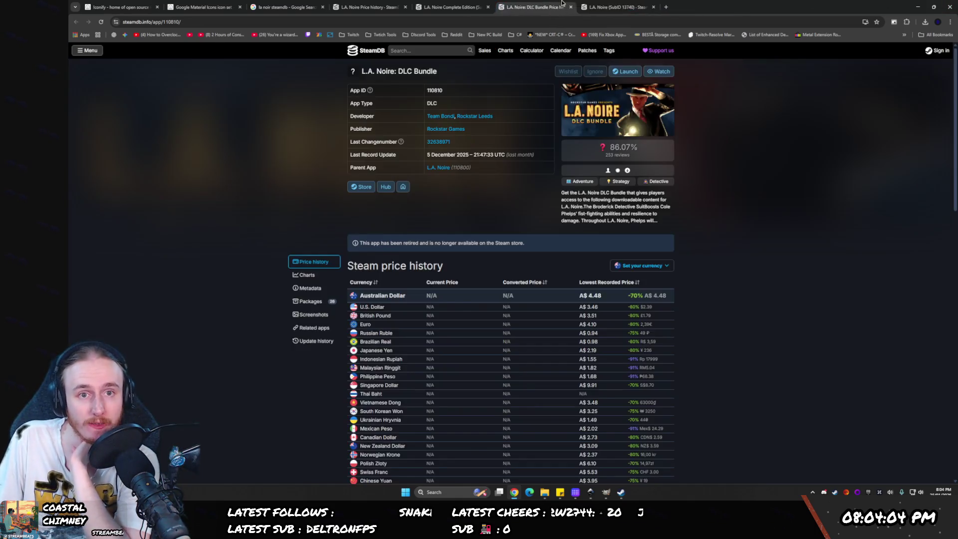
click(570, 7)
key(ctrl+w)
key(ctrl+w)
key(ctrl+w)
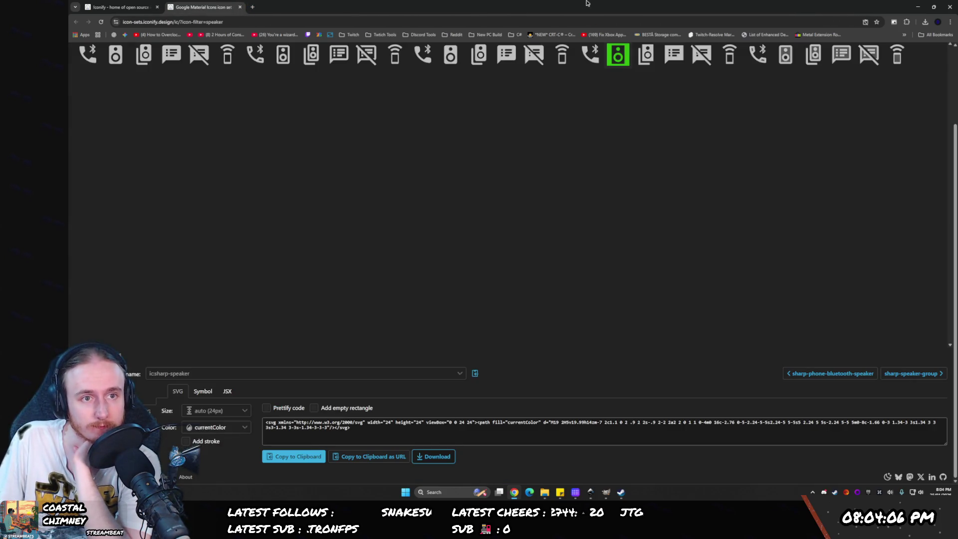
key(super+Left)
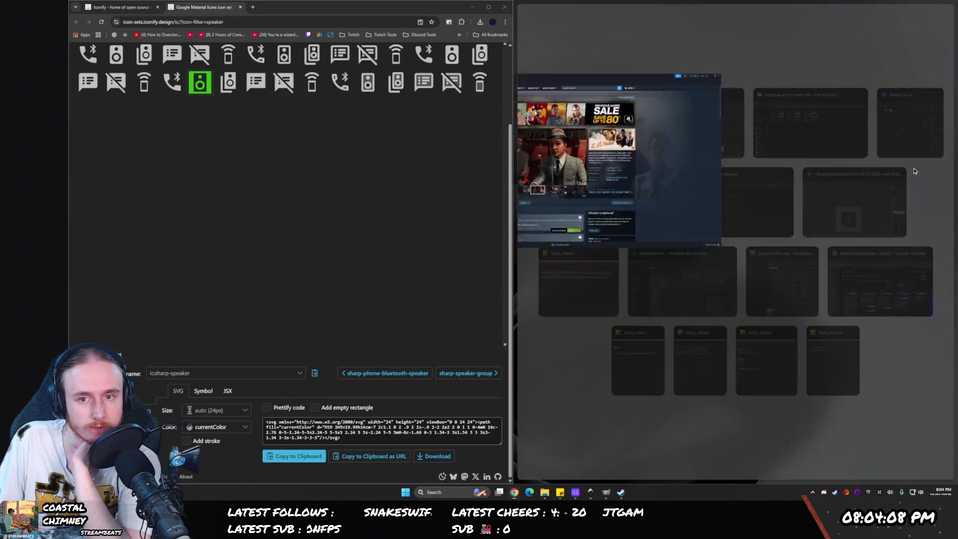
- Snap the Steam L.A. Noire store window beside Chrome, then close it
click(578, 125)
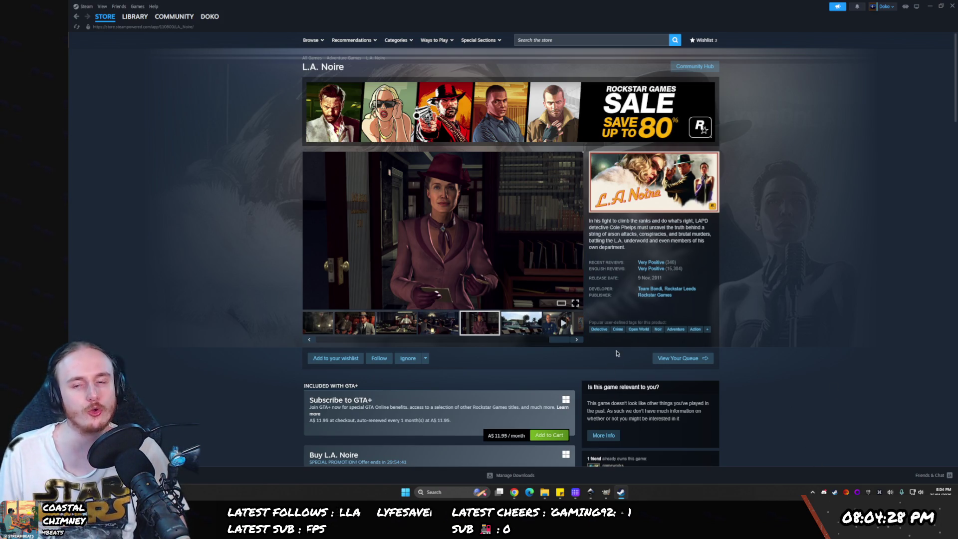
click(952, 5)
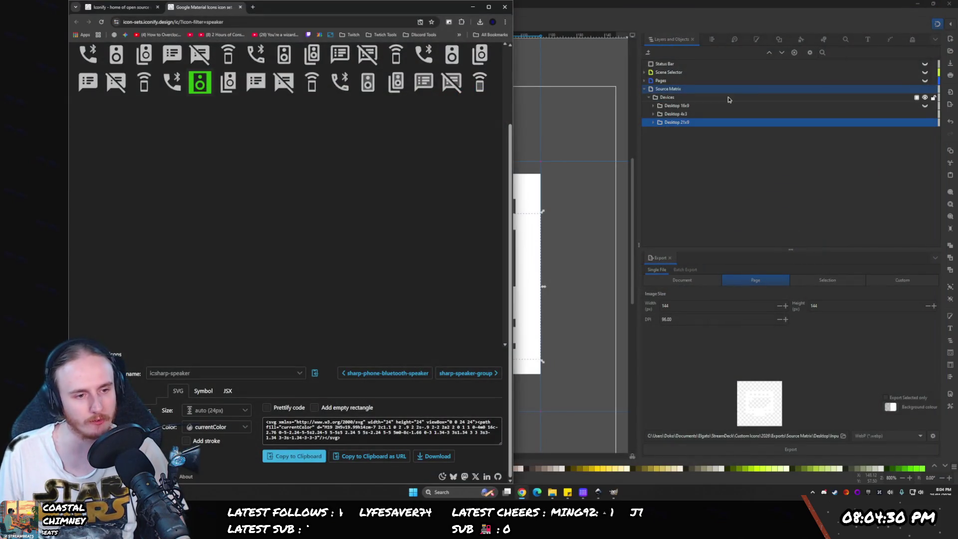
- Show only the Desktop 16x9 monitor icon and turn on the Status Bar layer
click(703, 169)
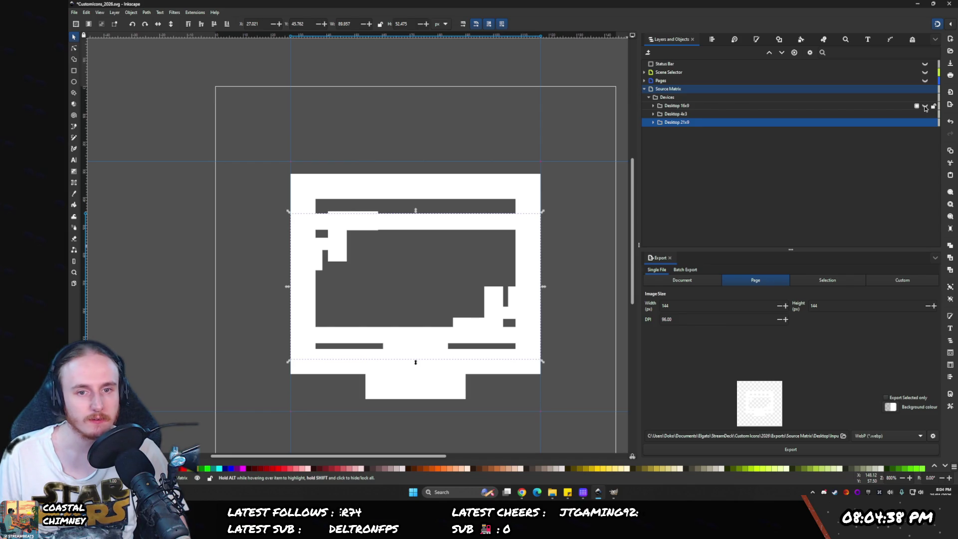
click(924, 114)
click(924, 124)
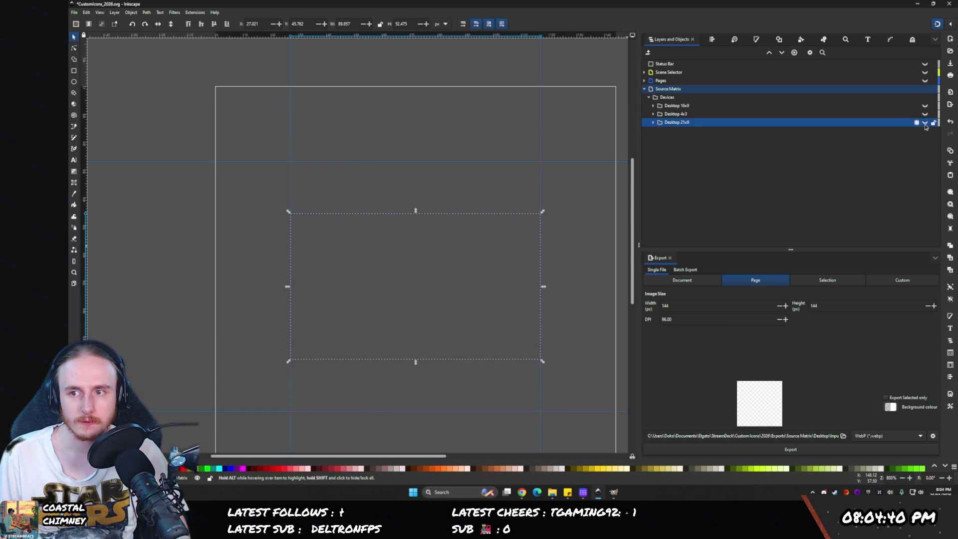
click(925, 105)
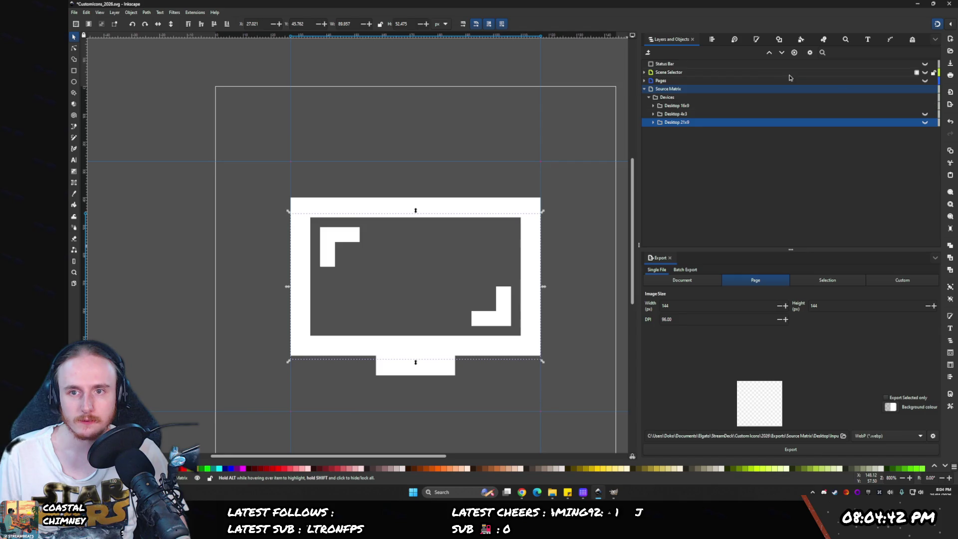
mouse_move(658, 66)
mouse_down()
mouse_move(668, 92)
mouse_move(691, 94)
mouse_move(666, 100)
mouse_up()
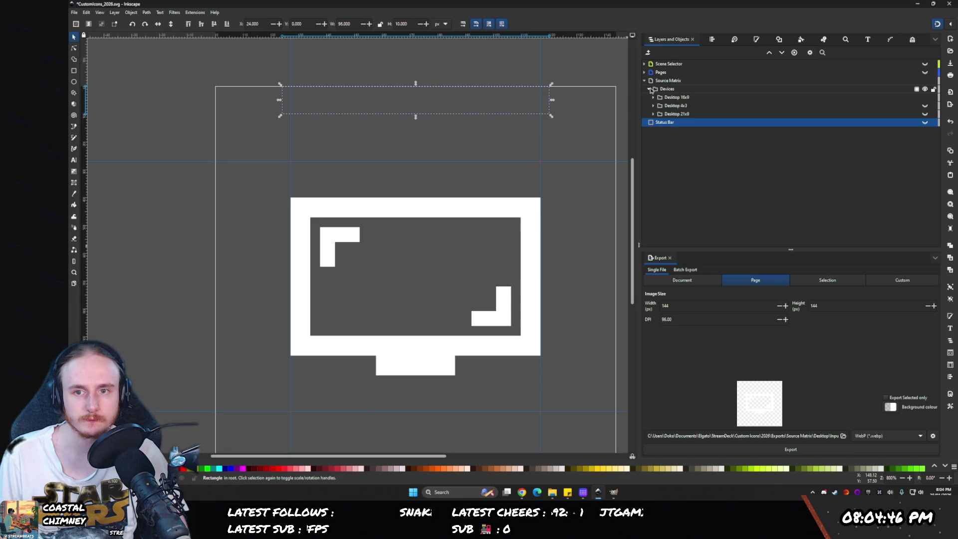
click(928, 123)
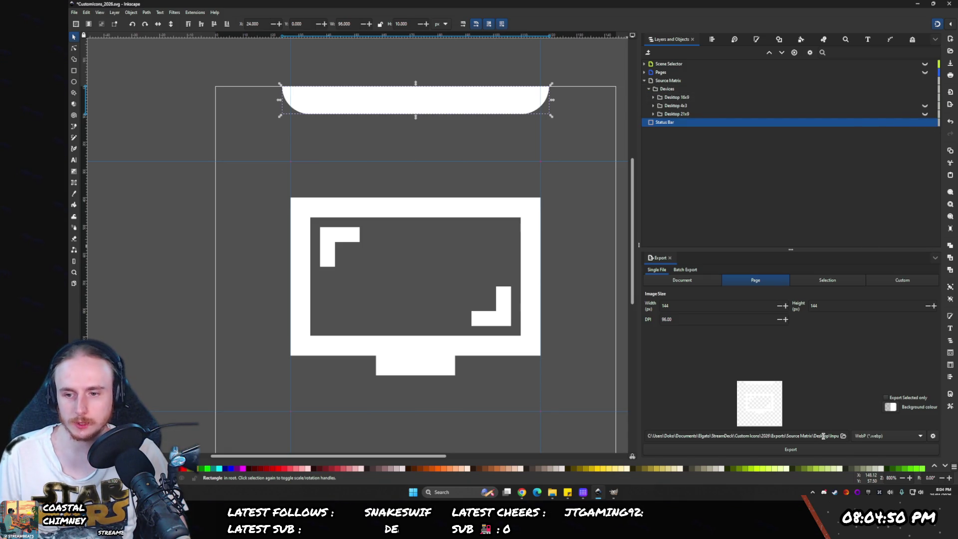
drag(817, 437, 881, 437)
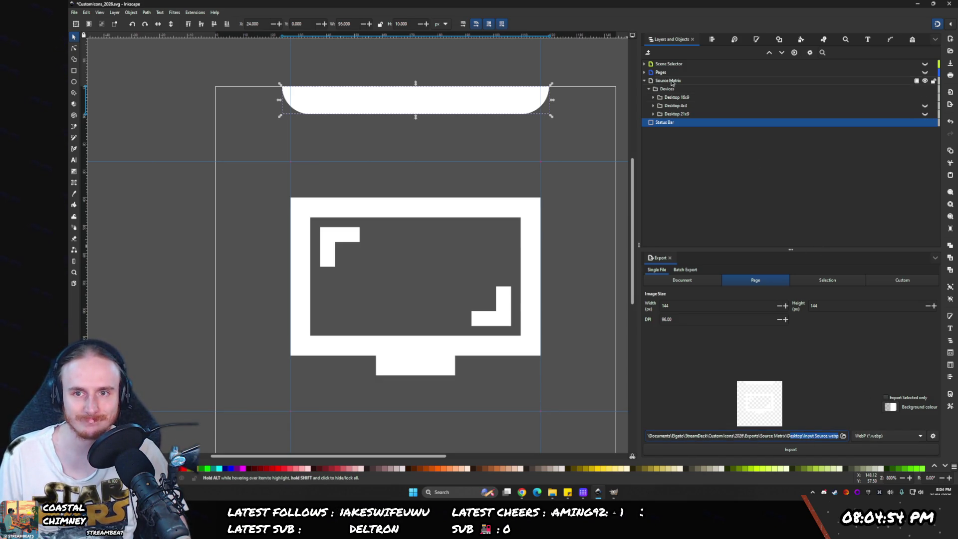
- Check the Scene Selector icons with its green background kept hidden, then select the Desktop 16x9 group
click(644, 64)
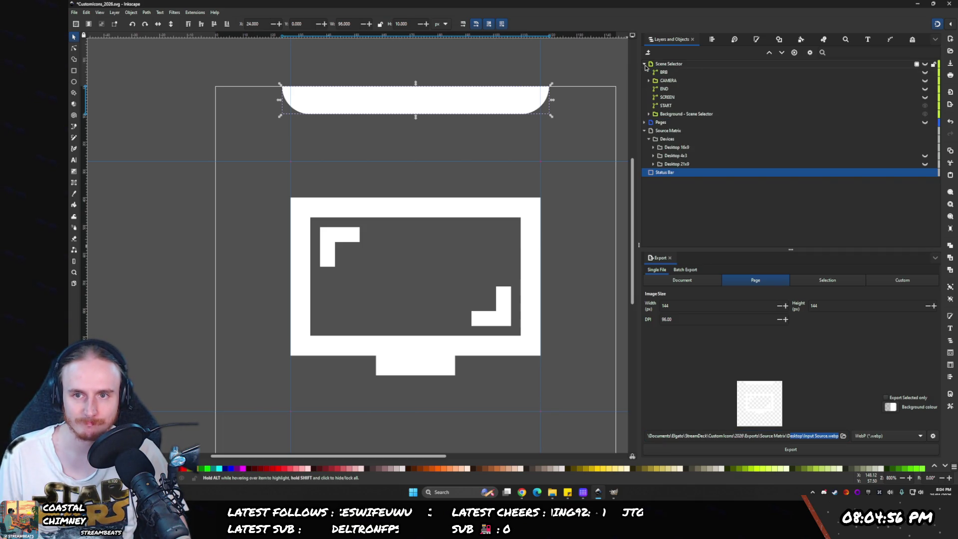
click(683, 96)
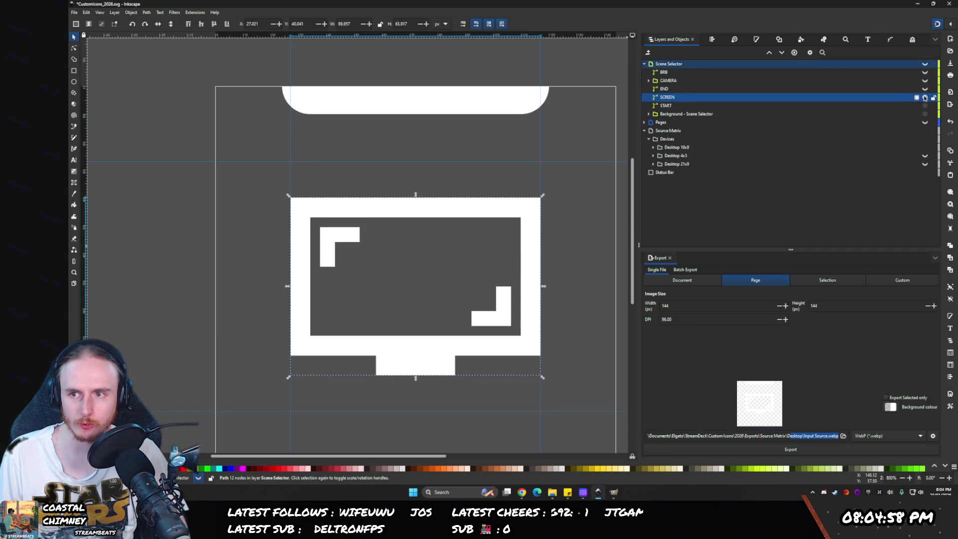
click(924, 65)
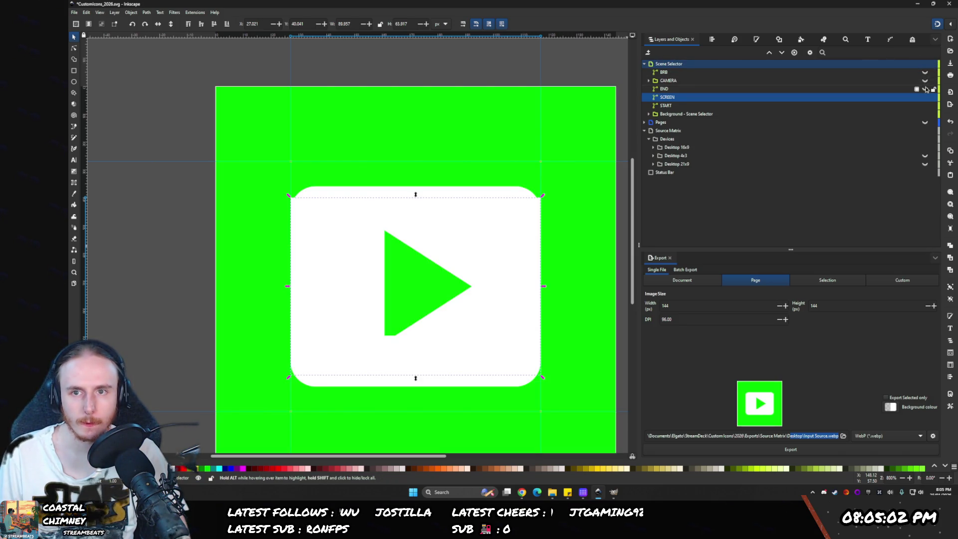
click(924, 105)
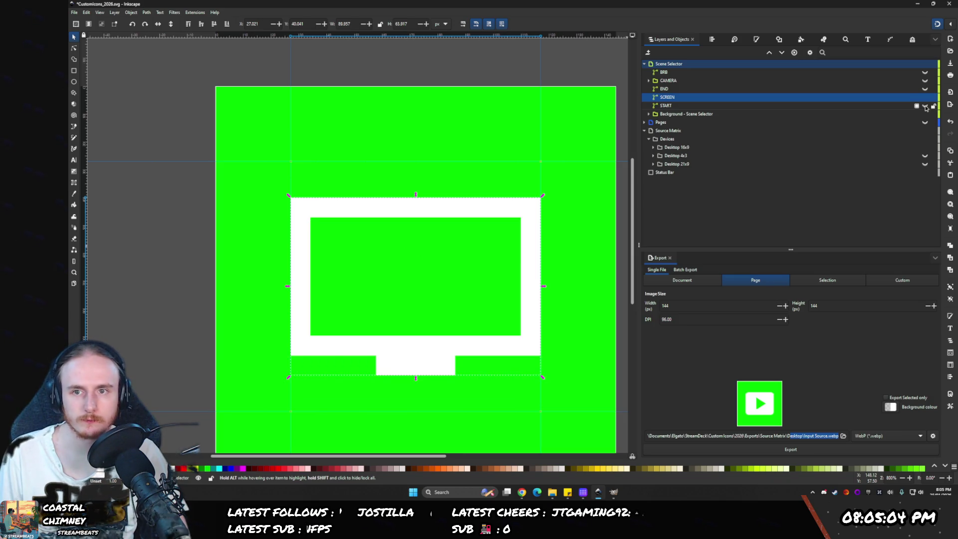
click(924, 72)
click(924, 72)
click(924, 72)
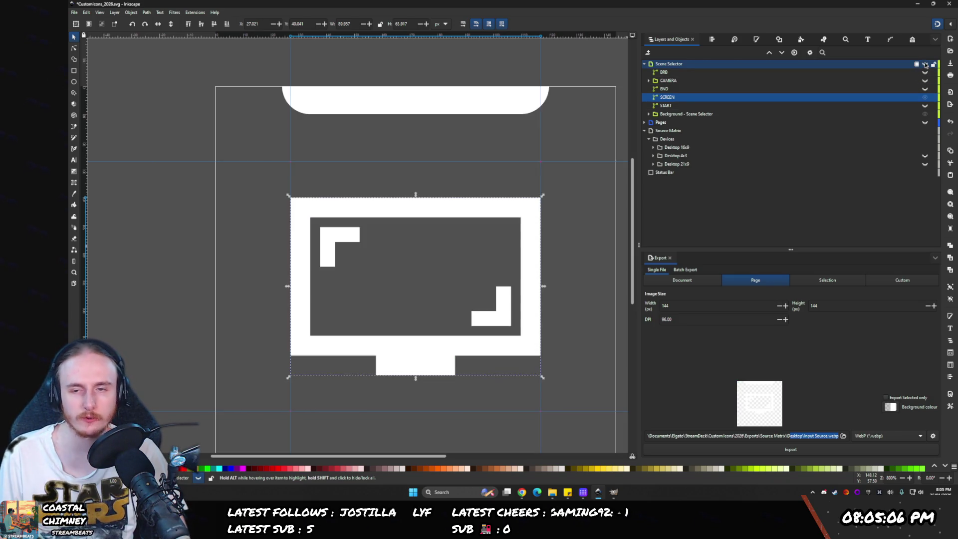
click(645, 64)
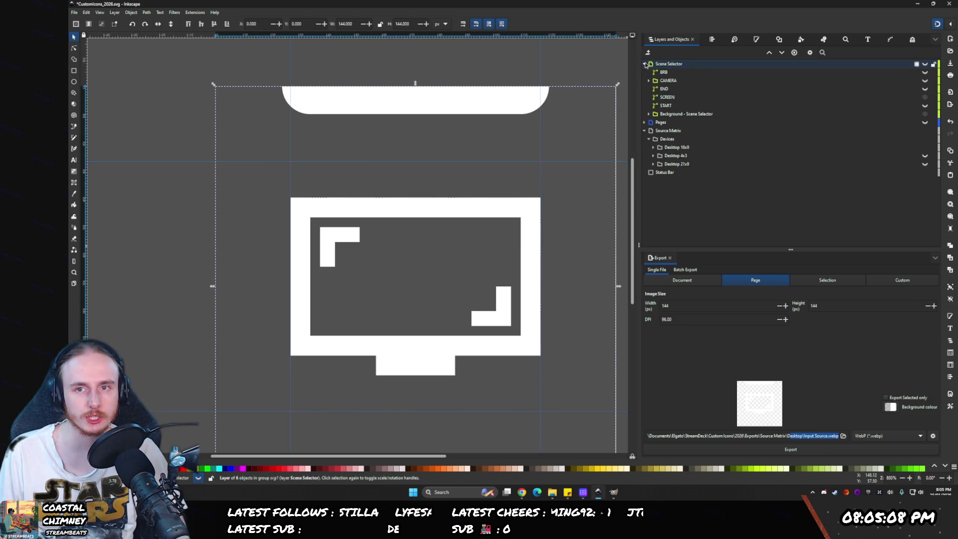
click(673, 97)
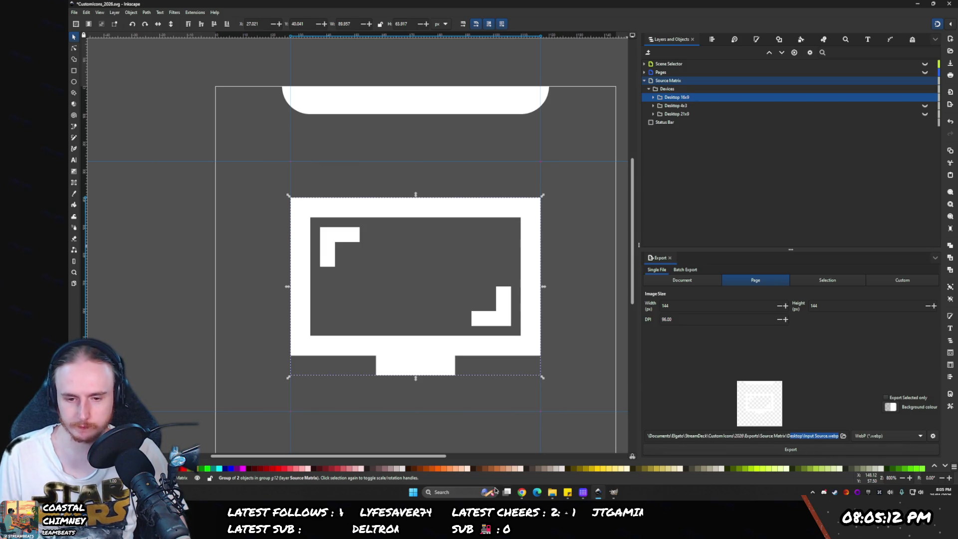
click(552, 492)
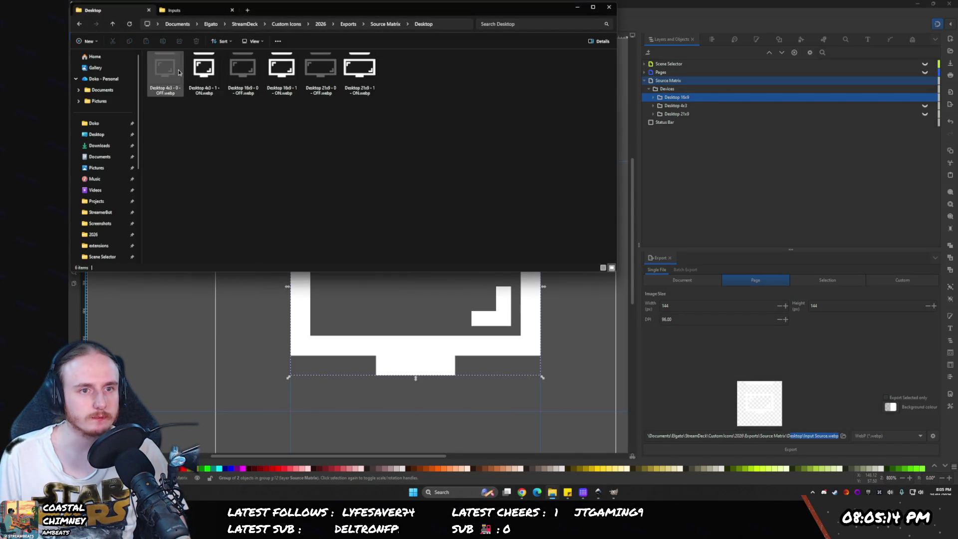
- Export the 16x9 monitor icon over 'Desktop 16x9 - 1 - ON.webp'
click(282, 66)
key(F2)
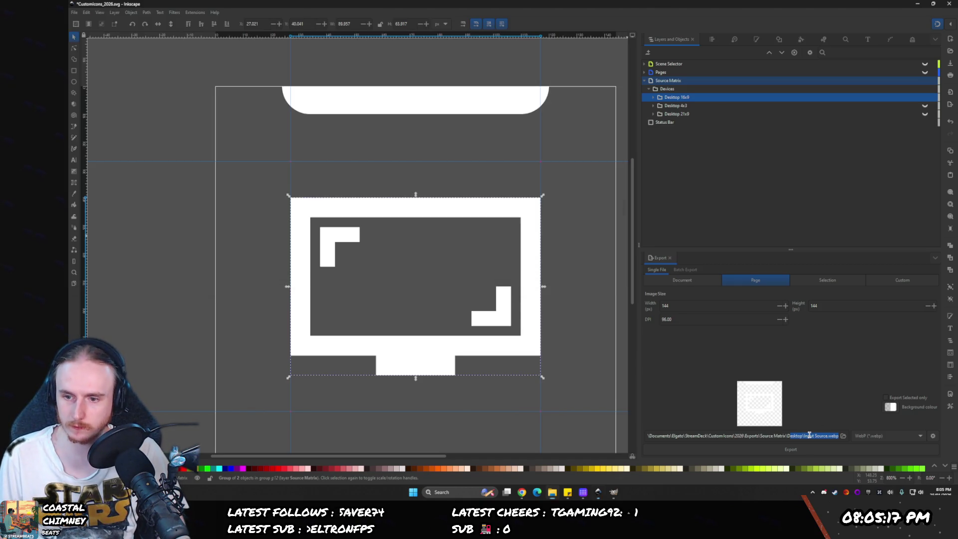
drag(803, 436, 824, 435)
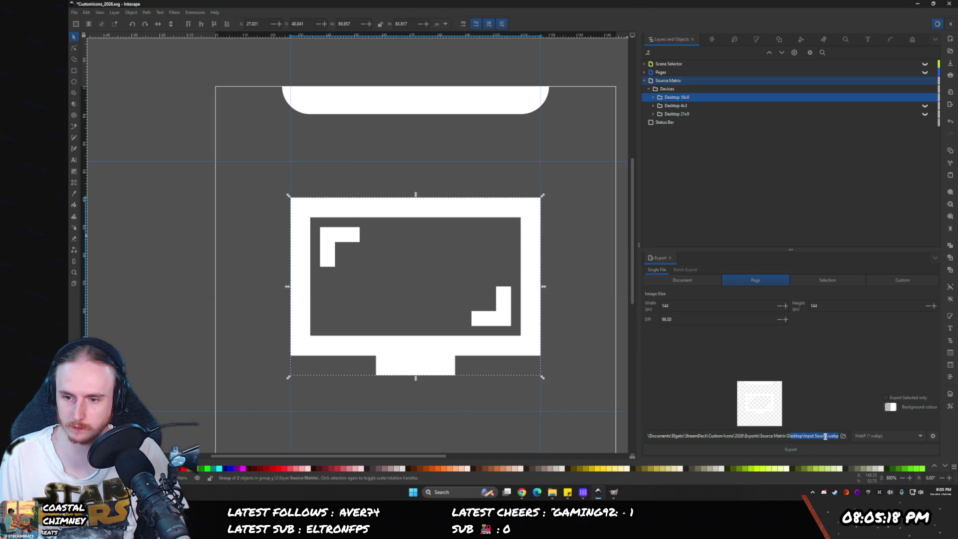
text(Desktop 16x9 - 1 - ON)
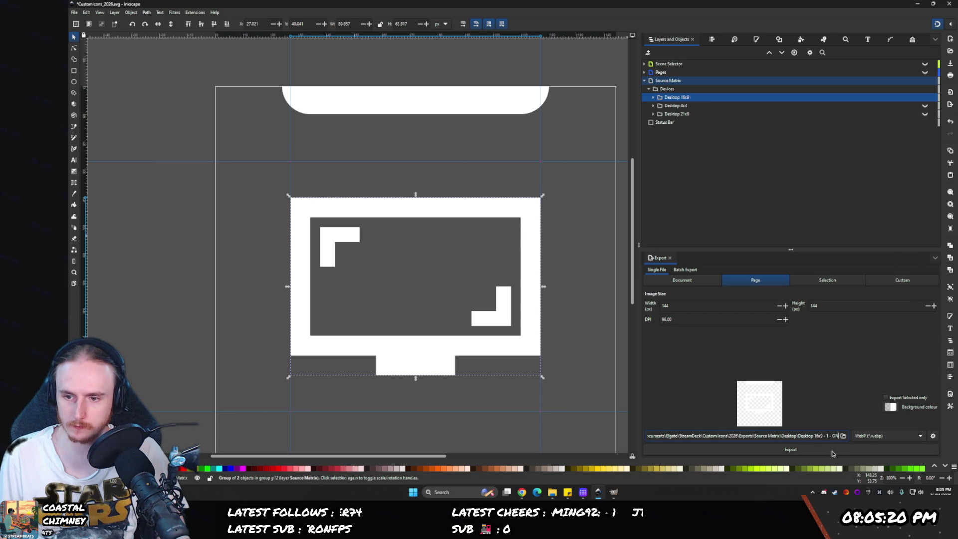
click(831, 451)
key(Return)
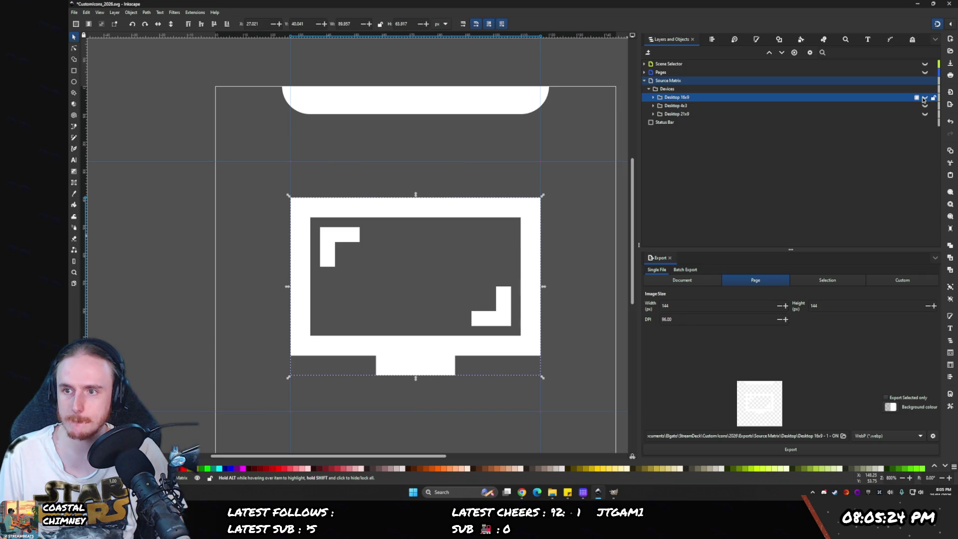
- Hide the 16x9 icon and export the 4x3 one over 'Desktop 4x3 - 1 - ON.webp'
click(924, 98)
click(924, 106)
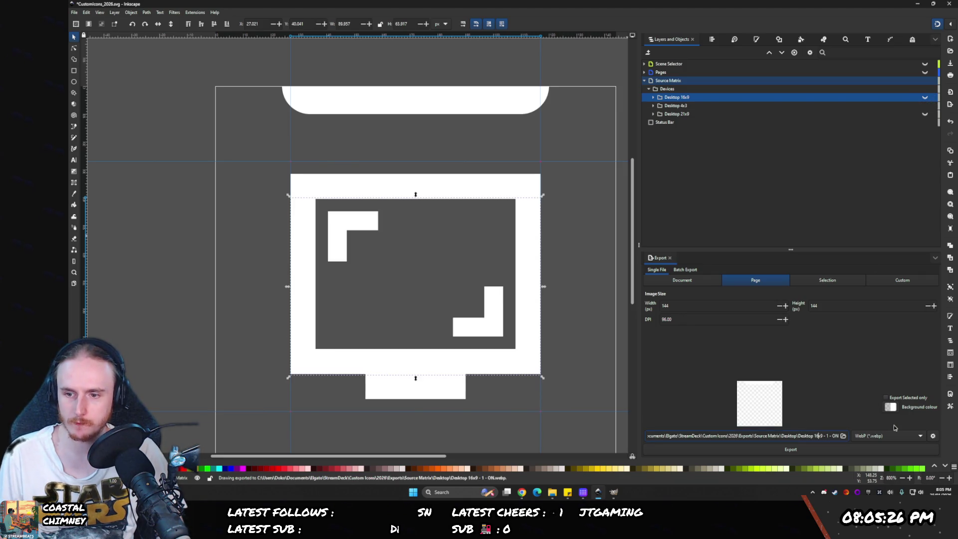
key(BackSpace)
key(BackSpace)
key(BackSpace)
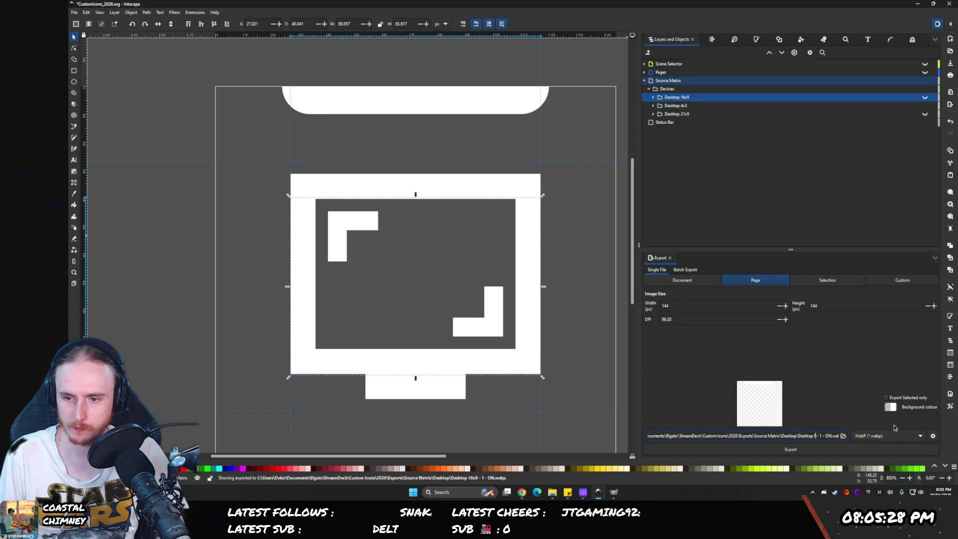
text(4x3)
key(Return)
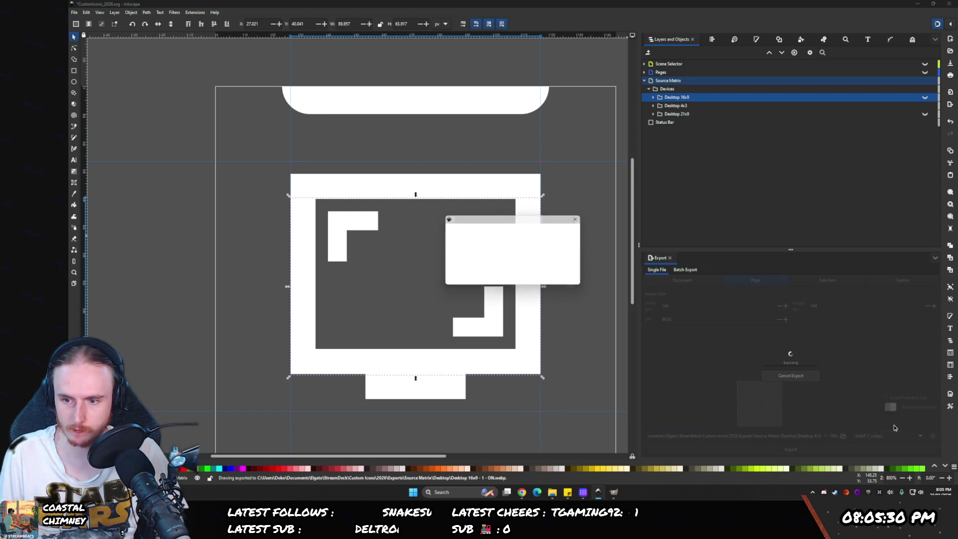
key(Return)
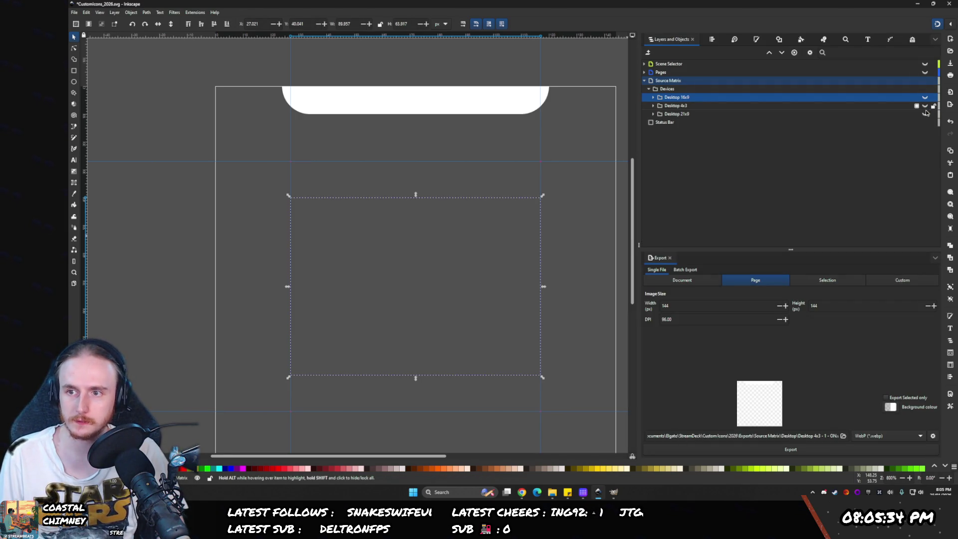
- Hide the 4x3 icon and export the 21x9 one over 'Desktop 21x9 - 1 - ON.webp'
click(924, 106)
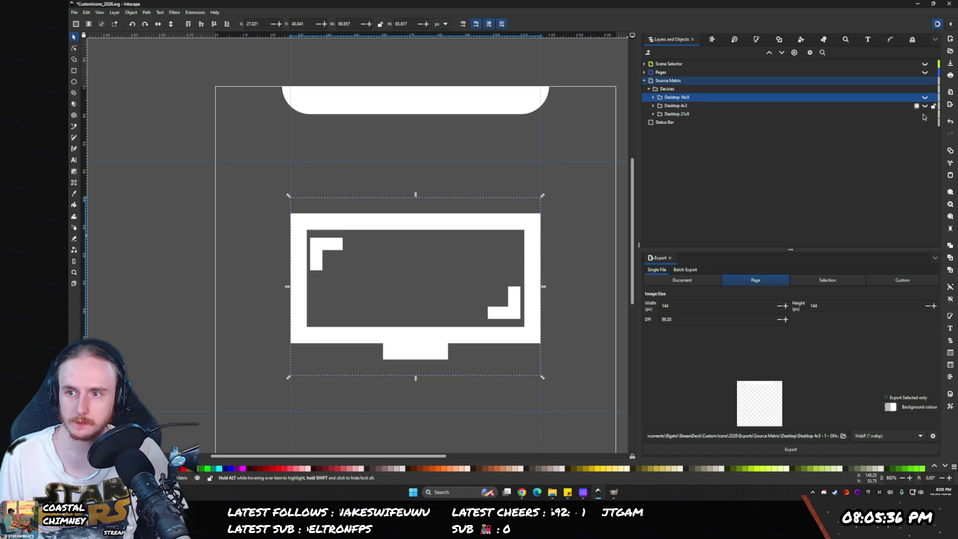
key(Delete)
key(Delete)
key(Delete)
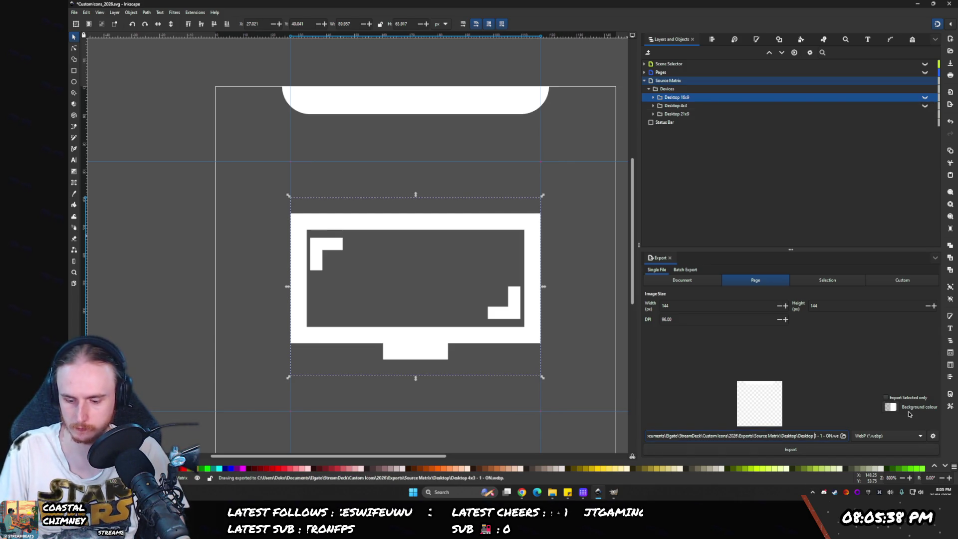
text(21x9)
key(Return)
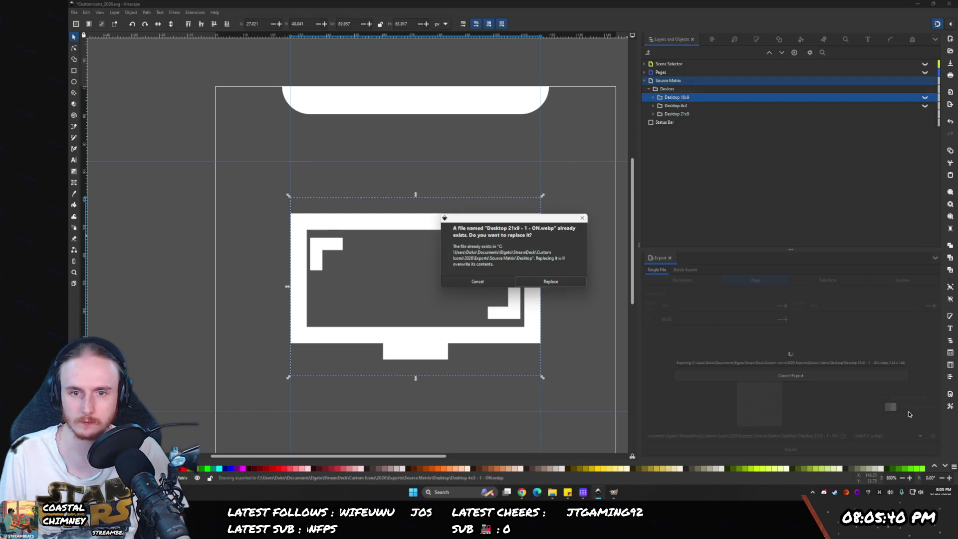
key(Return)
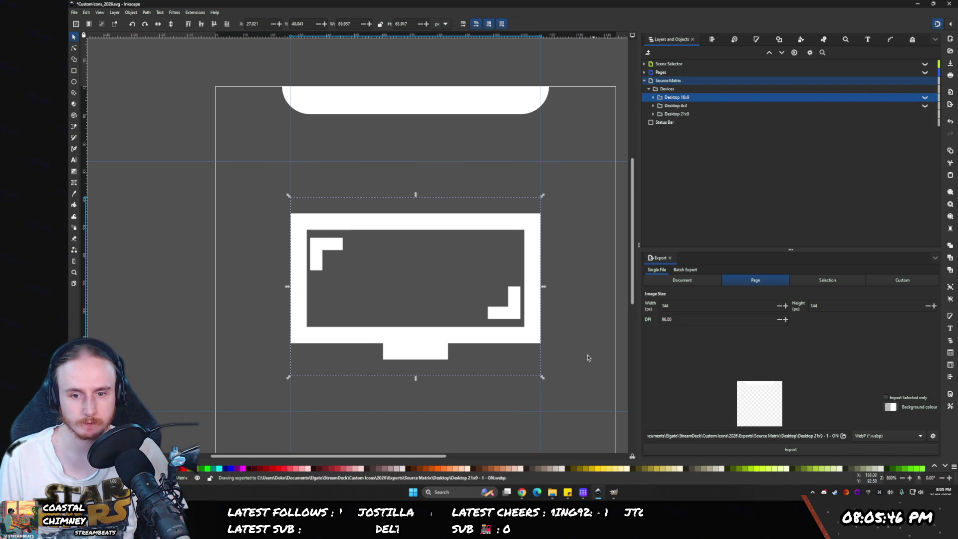
click(582, 492)
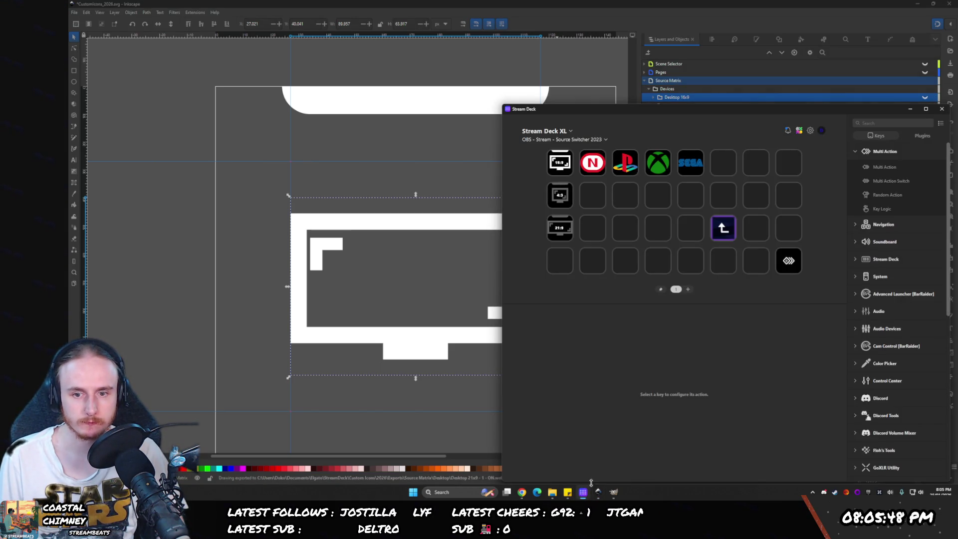
- Assign the Desktop 16x9, 4x3 and 21x9 ON.webp images to the 16:9, 4:3 and 21:9 keys
click(552, 491)
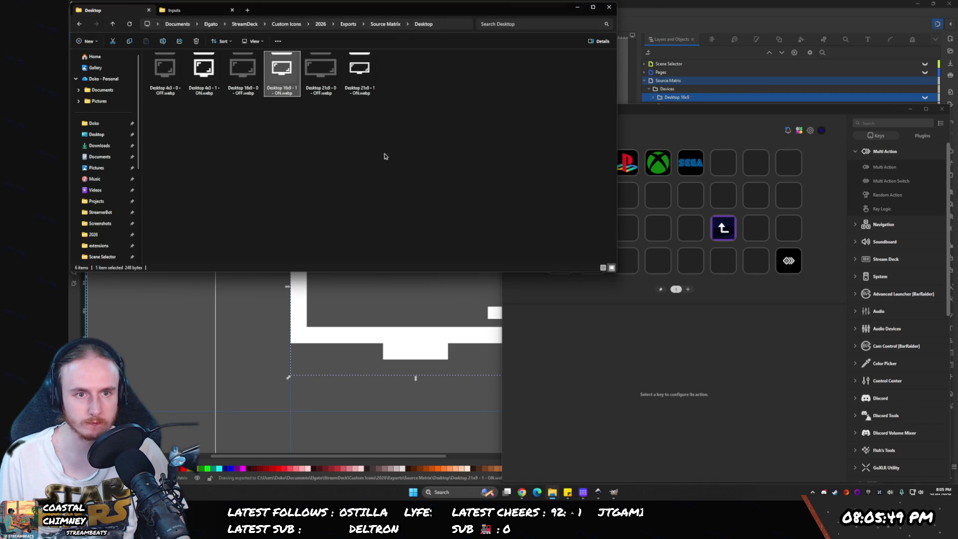
click(551, 406)
click(557, 162)
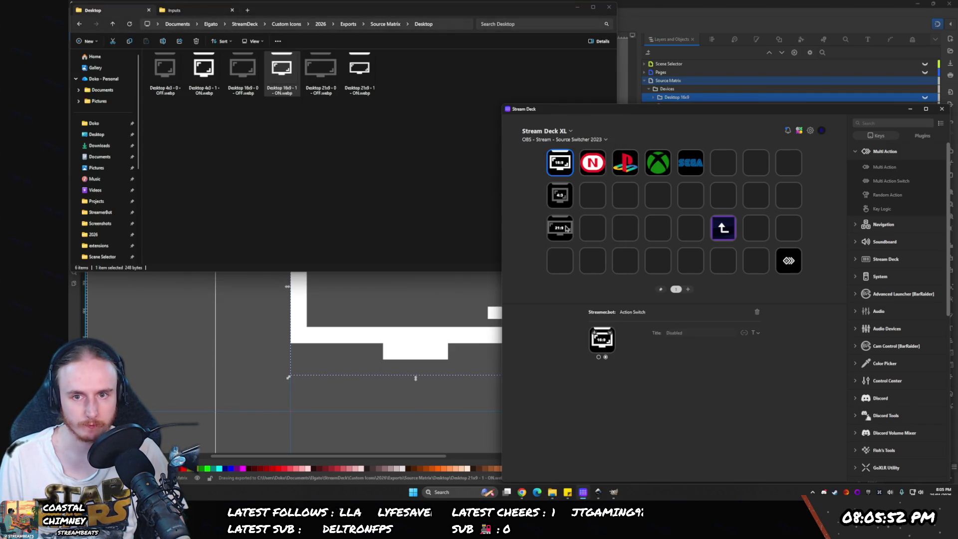
mouse_move(293, 74)
mouse_down()
mouse_move(329, 124)
mouse_move(603, 335)
mouse_up()
click(558, 193)
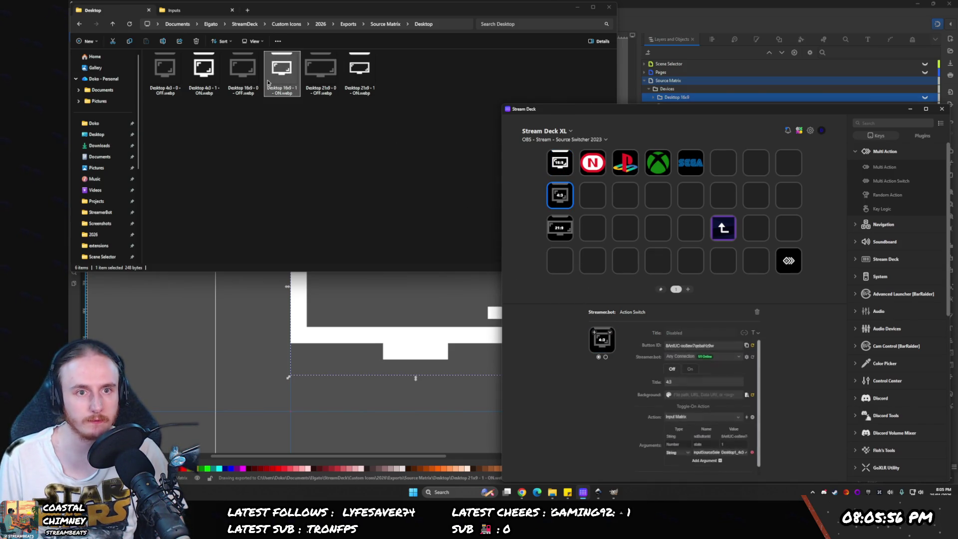
mouse_move(204, 72)
mouse_down()
mouse_move(556, 300)
mouse_move(211, 70)
mouse_move(611, 347)
mouse_up()
click(559, 228)
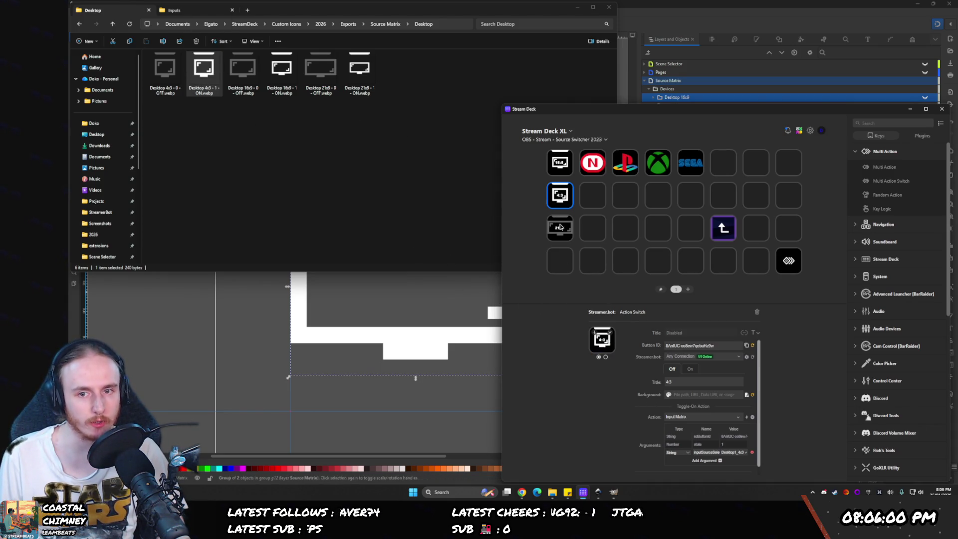
drag(359, 72, 608, 339)
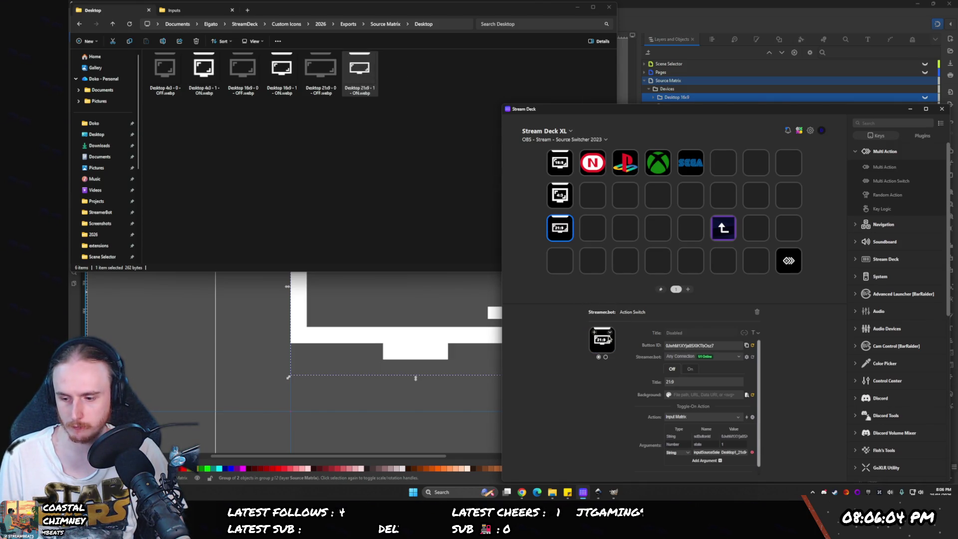
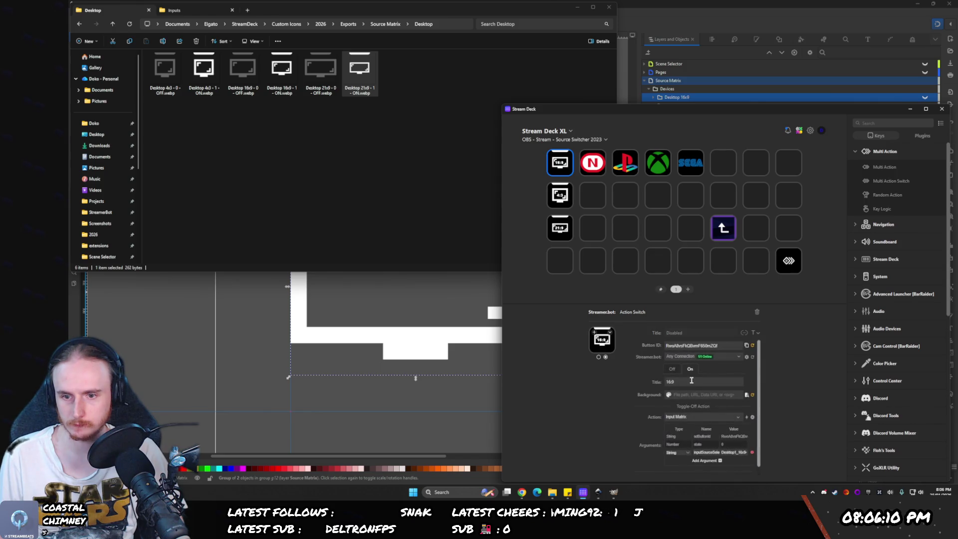
- Align the 16:9 key's title to the bottom and enlarge its font
click(757, 334)
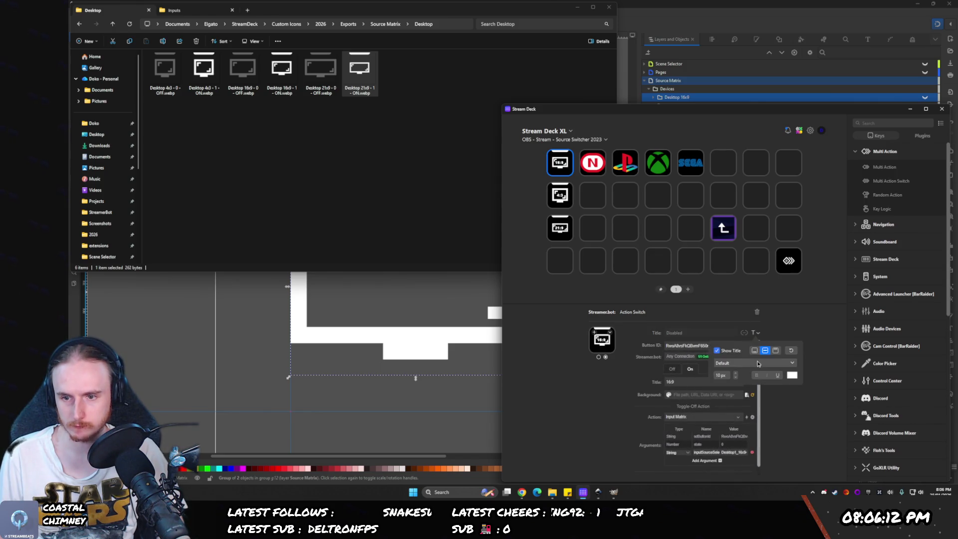
click(754, 352)
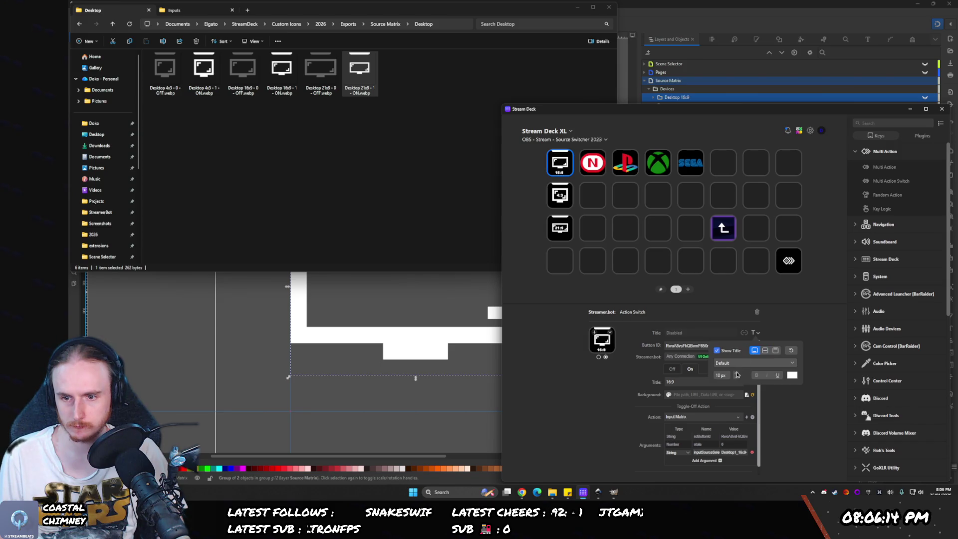
click(735, 375)
click(735, 375)
click(735, 375)
click(735, 375)
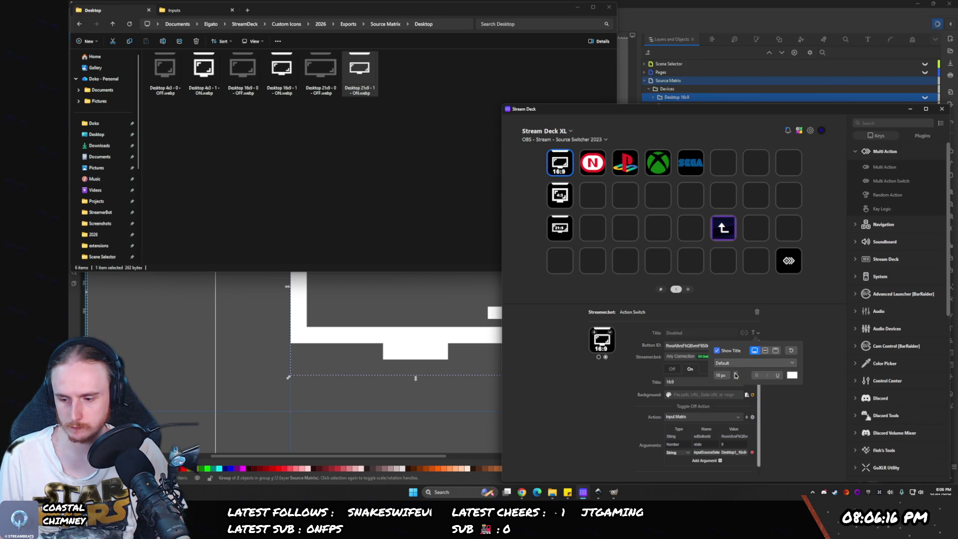
click(735, 375)
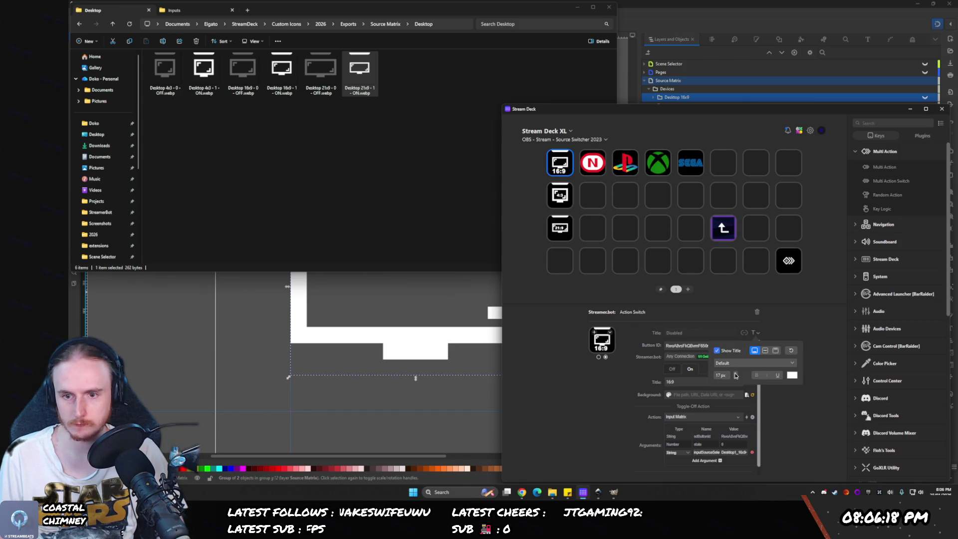
key(Down)
key(Up)
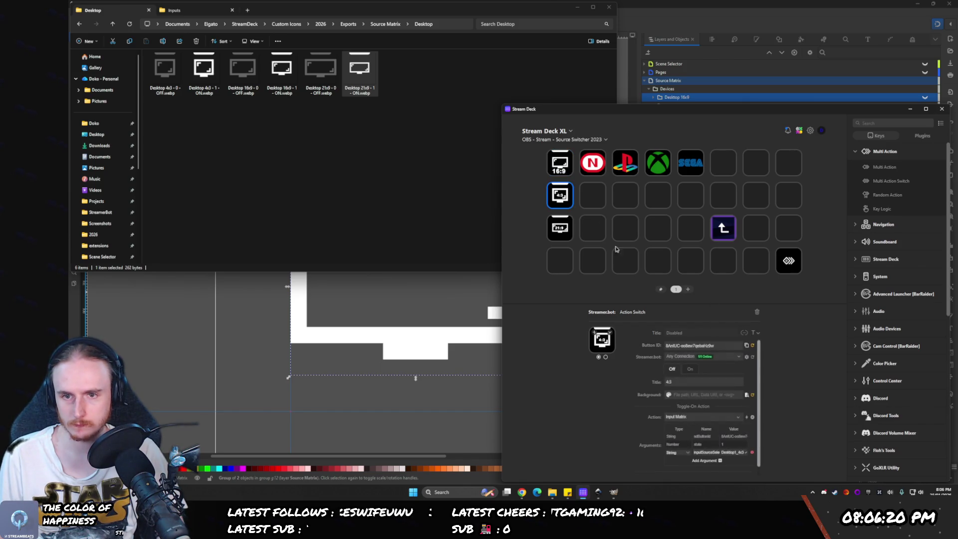
click(757, 333)
click(757, 333)
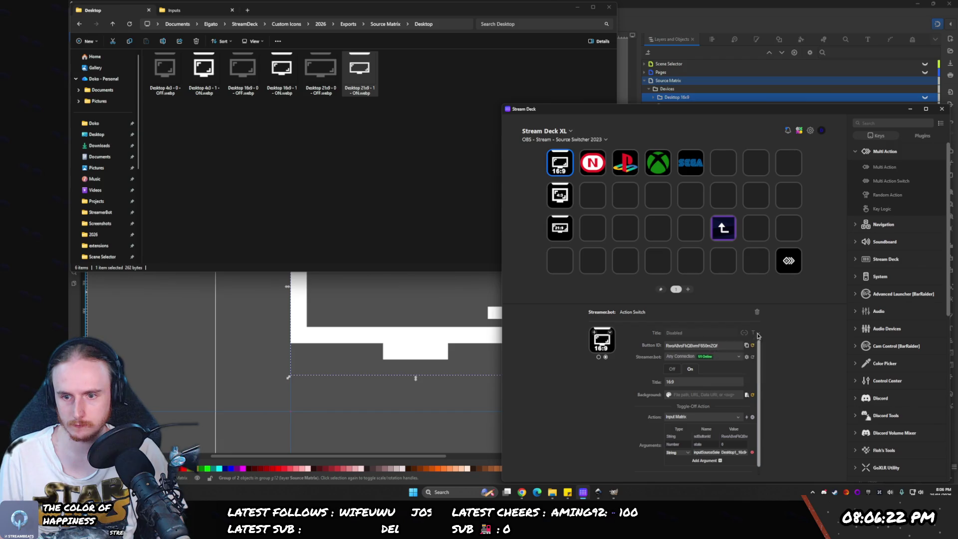
- Align the 4:3 key's title to the bottom and enlarge its font
key(Down)
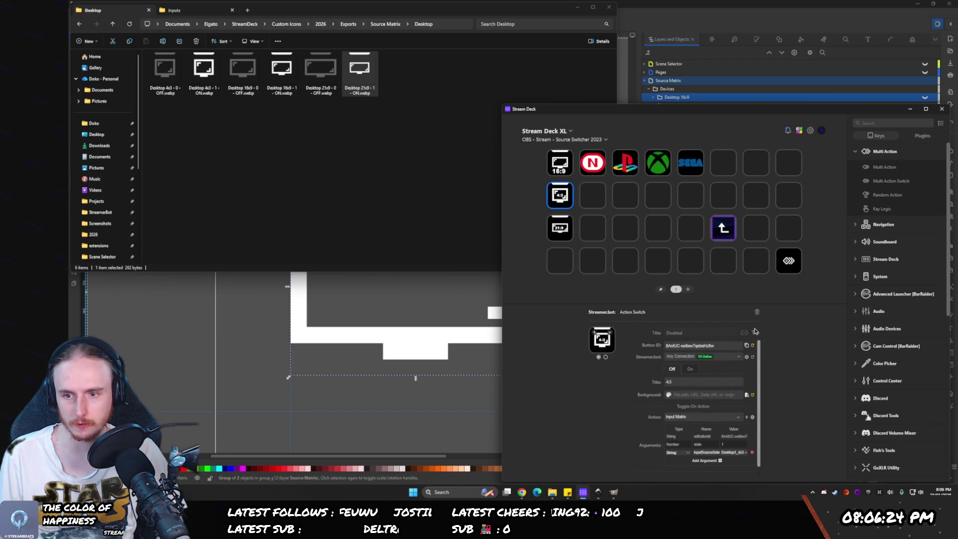
click(757, 332)
click(754, 351)
click(734, 373)
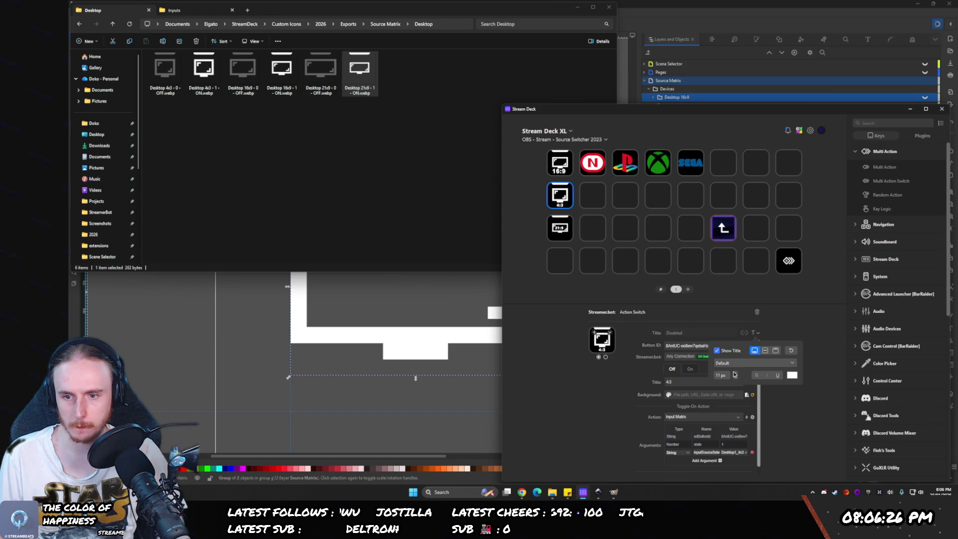
click(734, 373)
click(734, 373)
click(735, 373)
- Enlarge the 21:9 key's title font and align it to the bottom
click(560, 228)
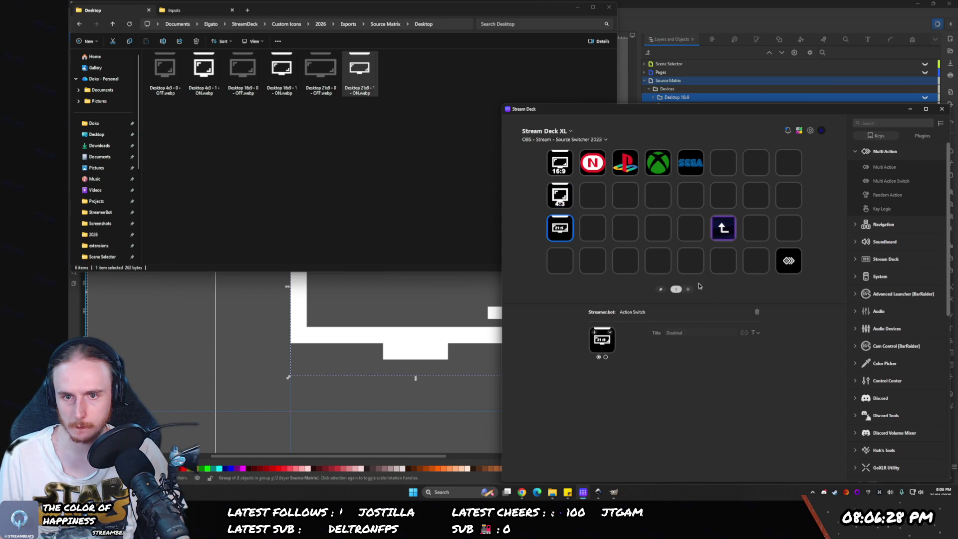
click(734, 373)
click(734, 373)
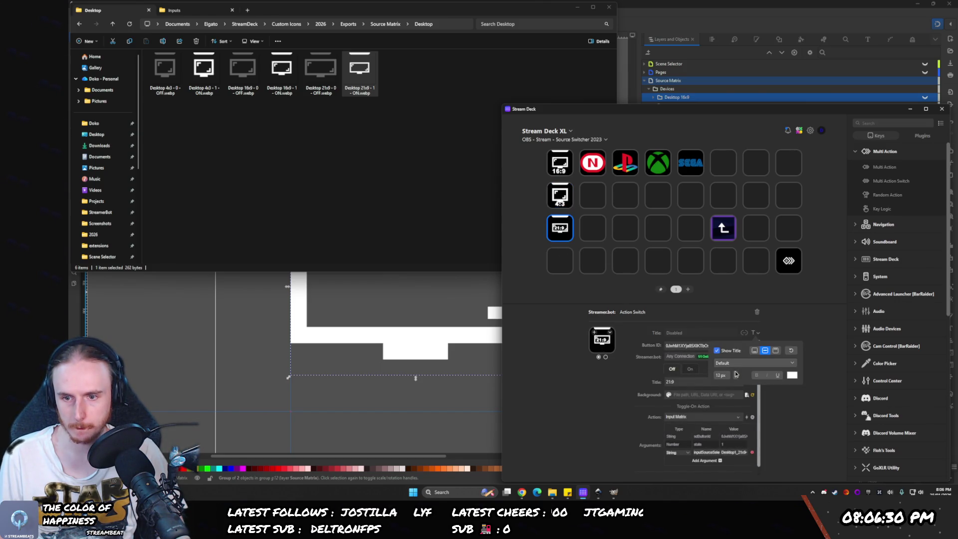
click(734, 373)
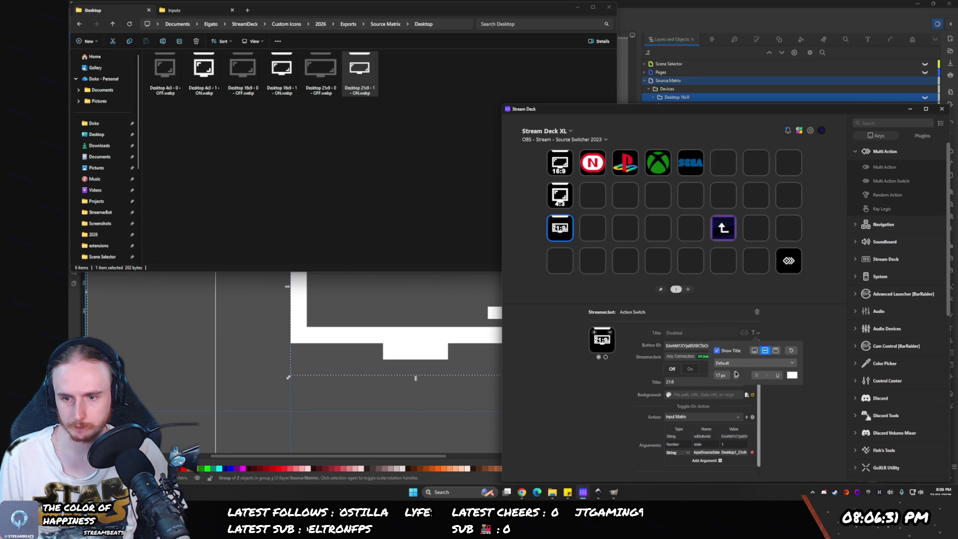
click(754, 350)
- Reduce the 16:9 key's title size to 13 px
click(562, 204)
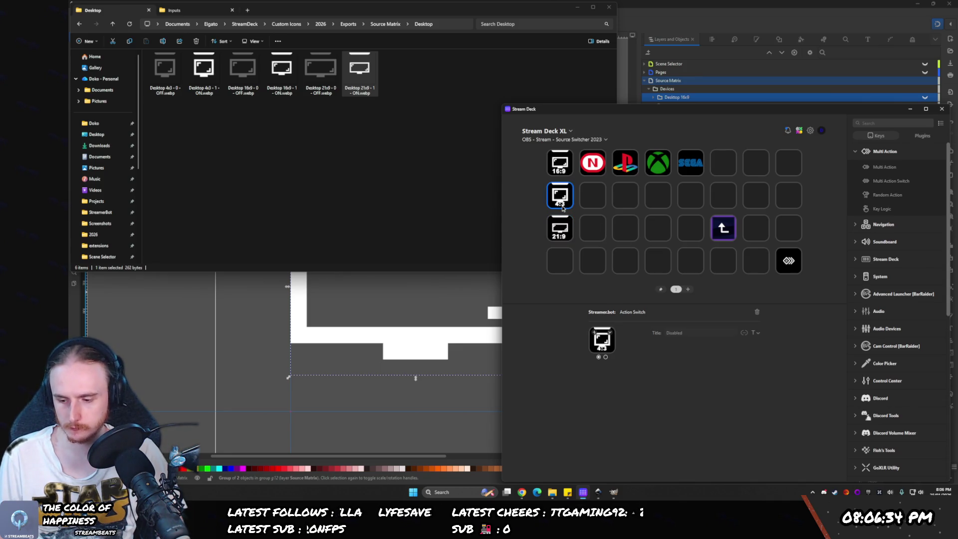
click(757, 333)
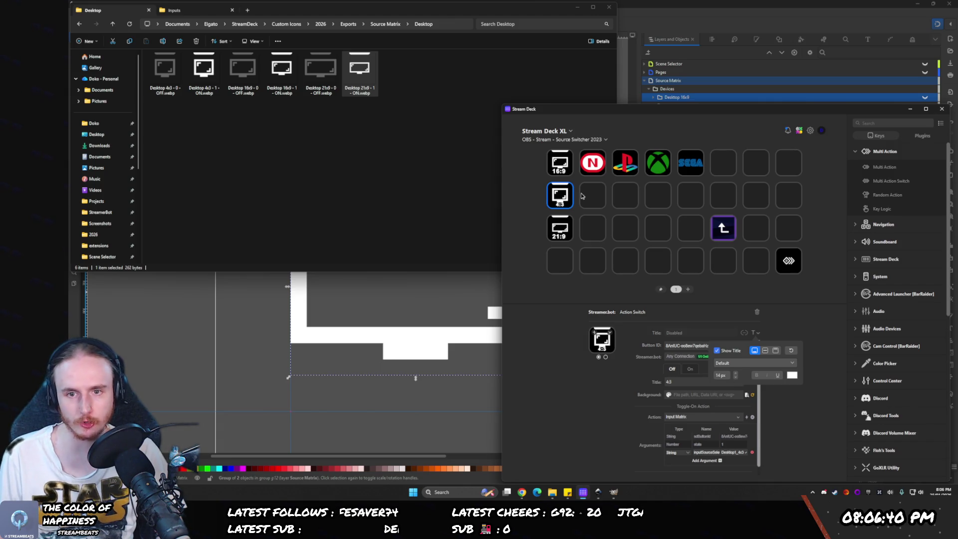
click(559, 162)
click(690, 369)
click(756, 333)
click(735, 377)
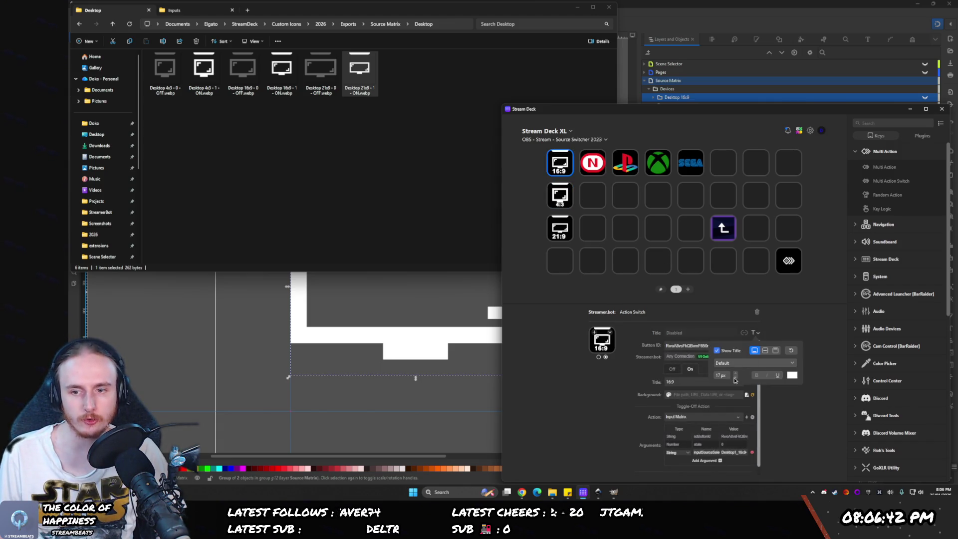
click(735, 377)
click(735, 377)
click(735, 377)
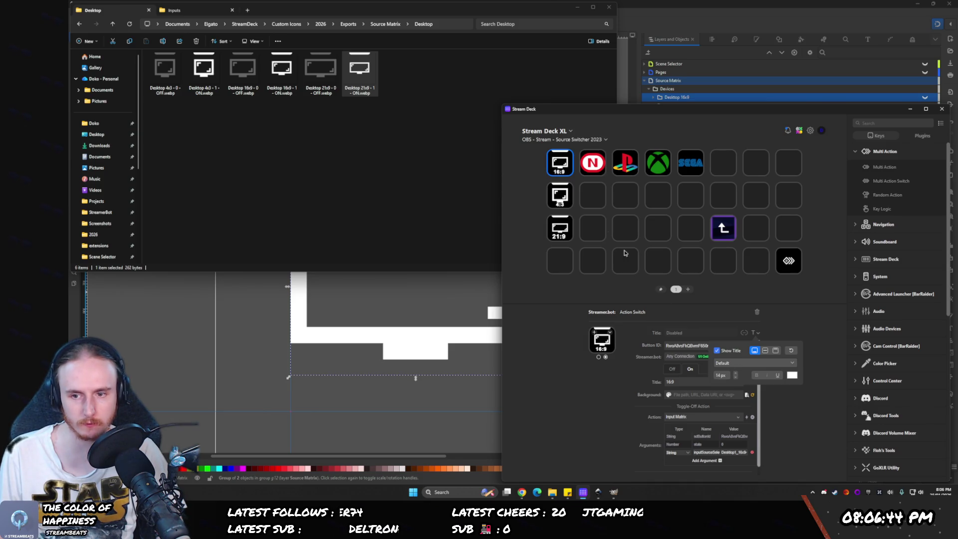
- Reduce the 21:9 key's title size to 13 px as well
click(560, 228)
click(756, 334)
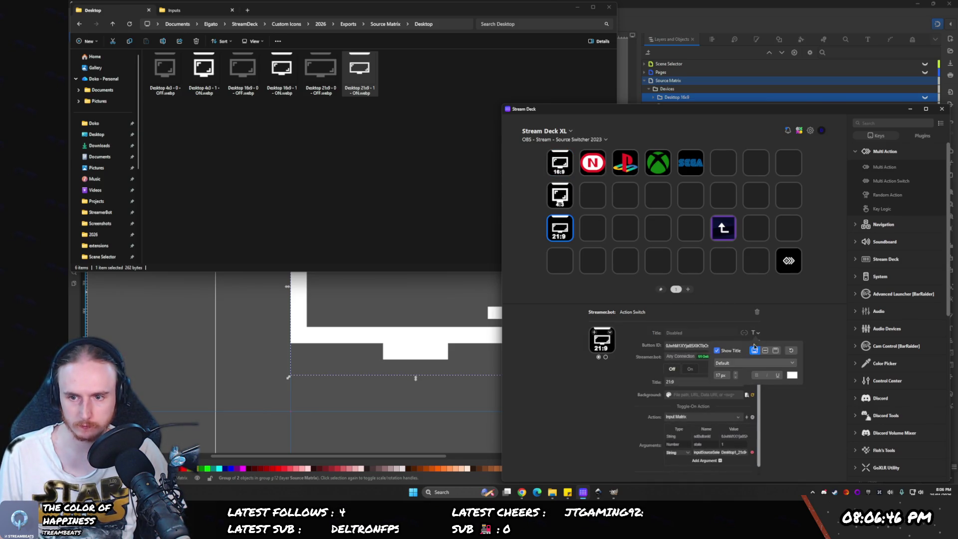
click(736, 377)
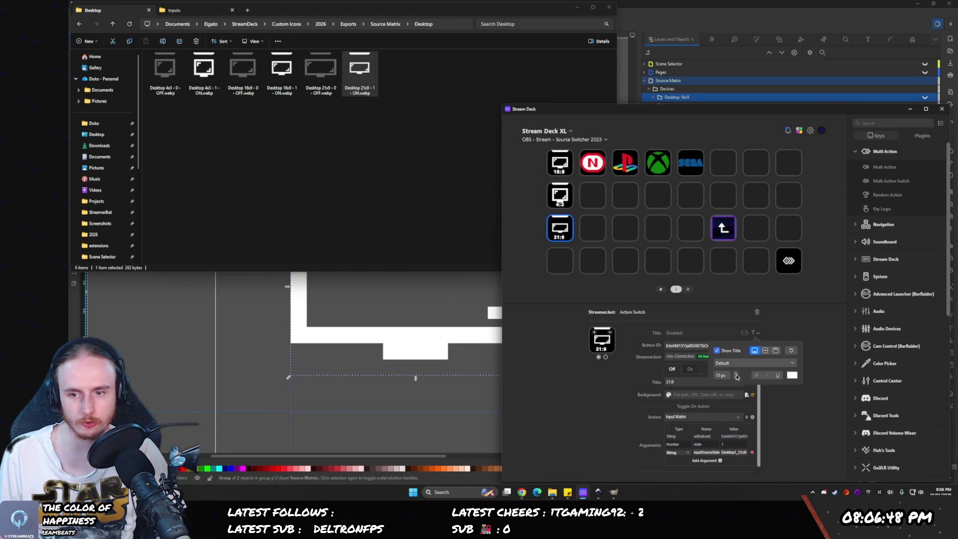
click(557, 325)
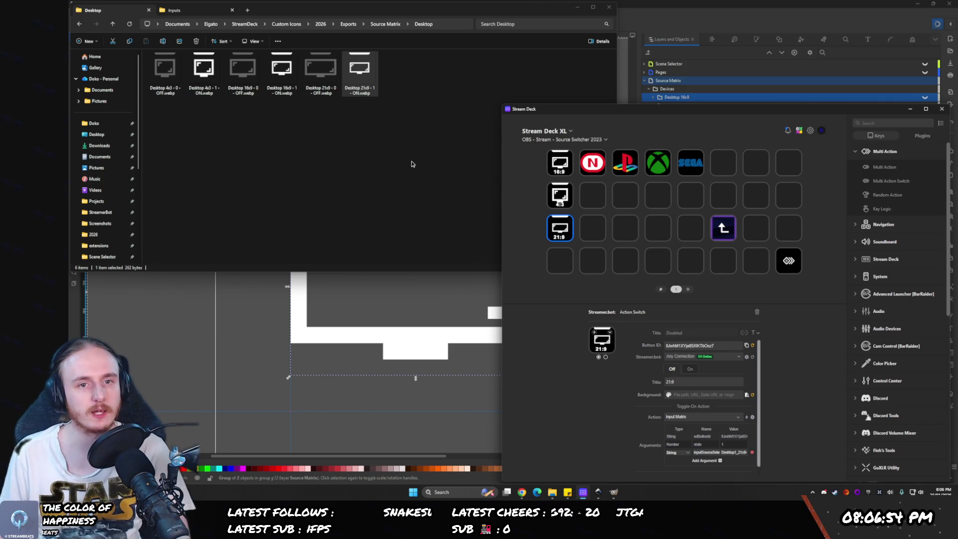
click(634, 13)
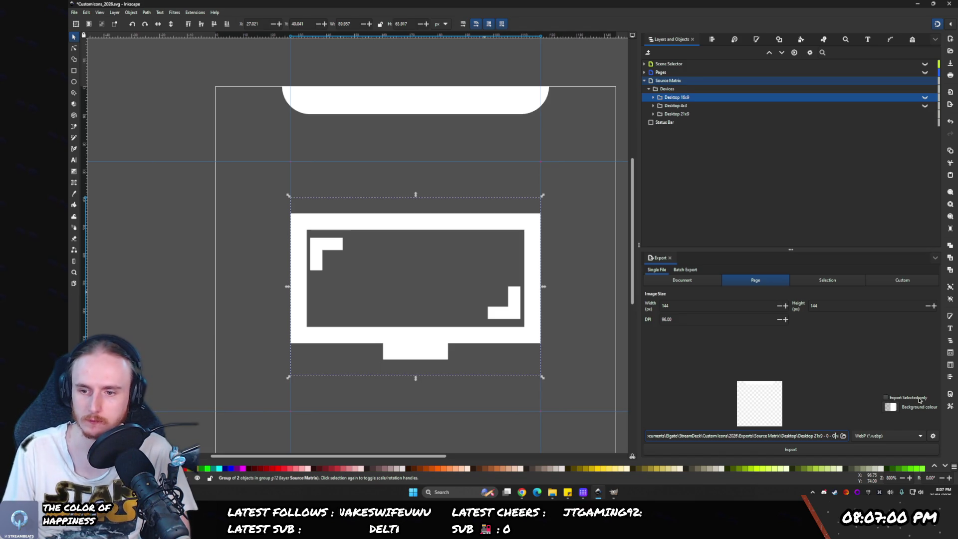
- Export the white Desktop 21x9 ON icon over the existing file, leaving the Colour Matrix filter off
click(791, 448)
click(498, 282)
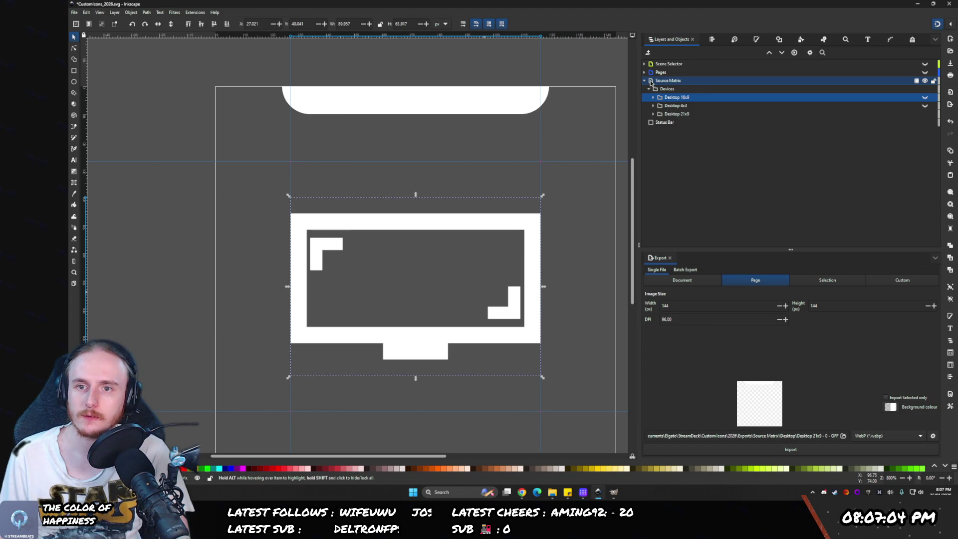
click(912, 39)
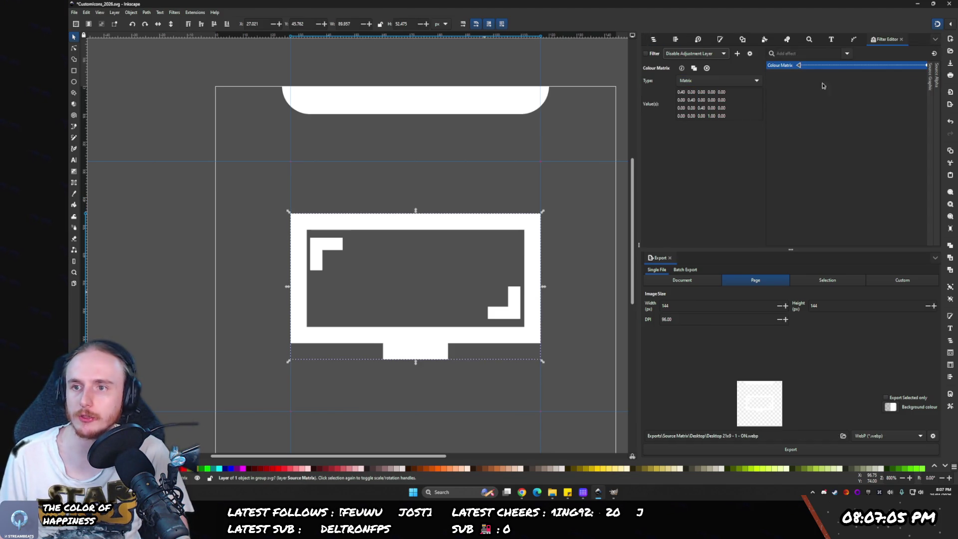
click(645, 53)
click(645, 53)
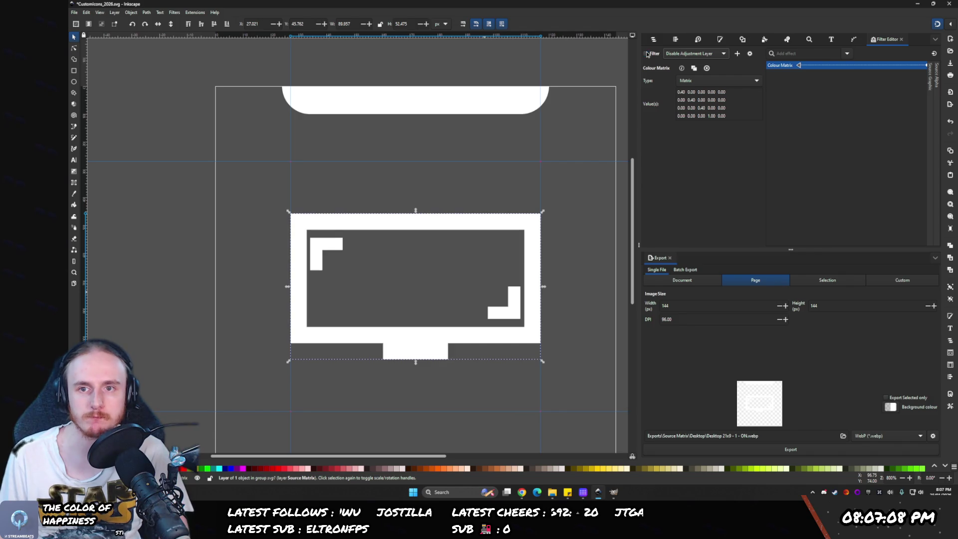
- Select the Source Matrix layer and review its filter settings
click(653, 39)
click(658, 81)
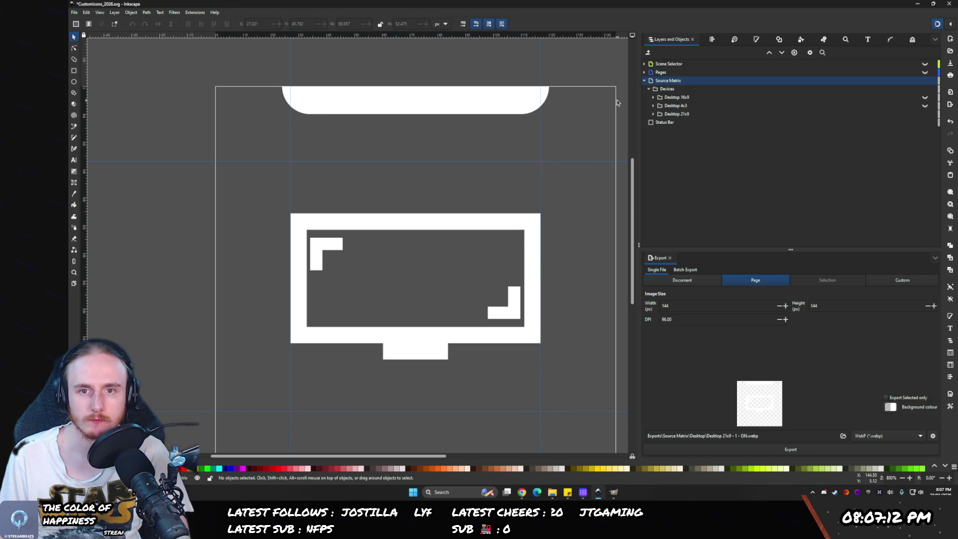
click(650, 82)
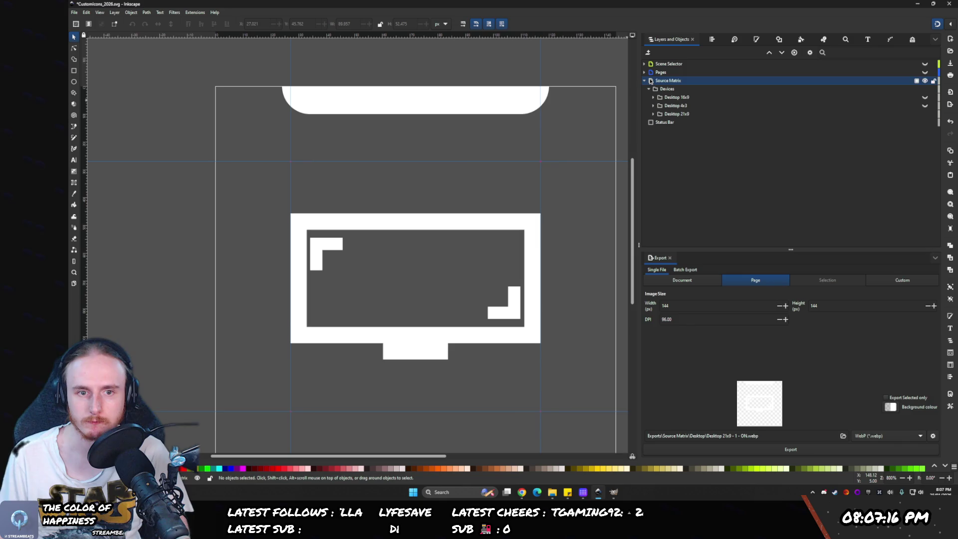
click(911, 39)
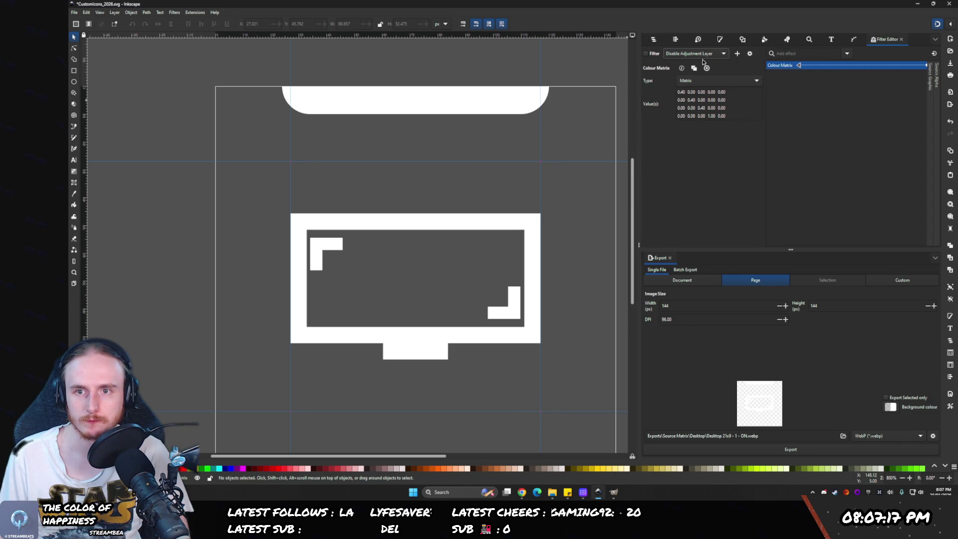
click(653, 40)
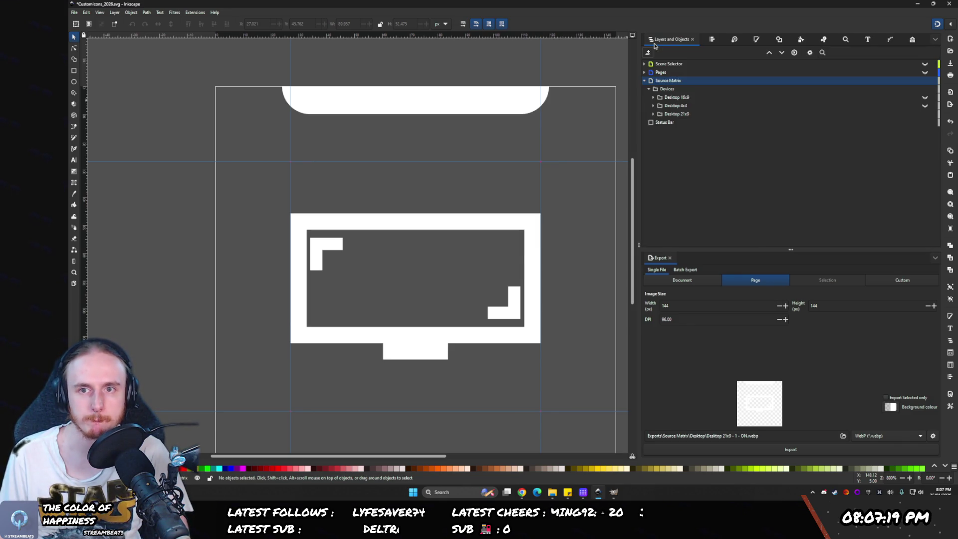
right_click(650, 82)
key(Escape)
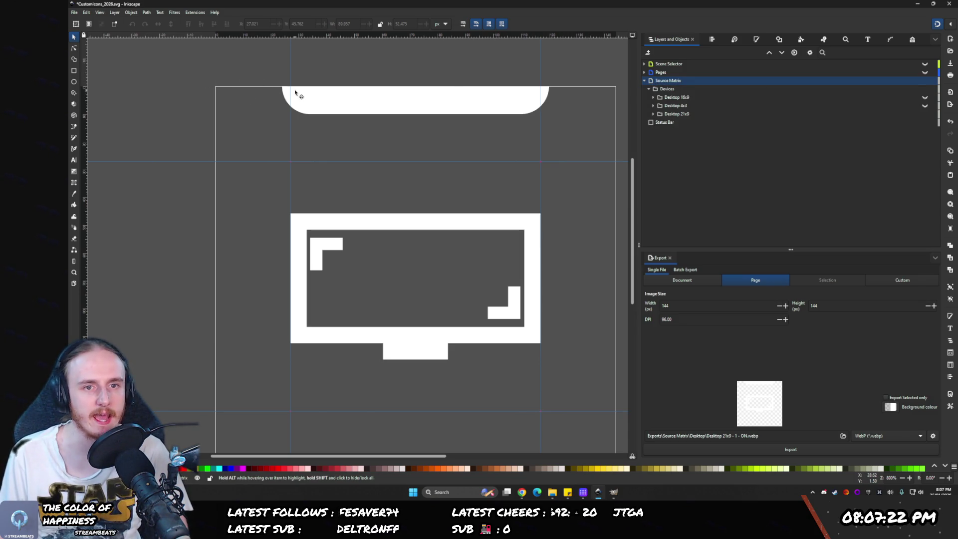
click(294, 92)
- Deselect the monitor artwork and collapse the Devices folder
click(262, 88)
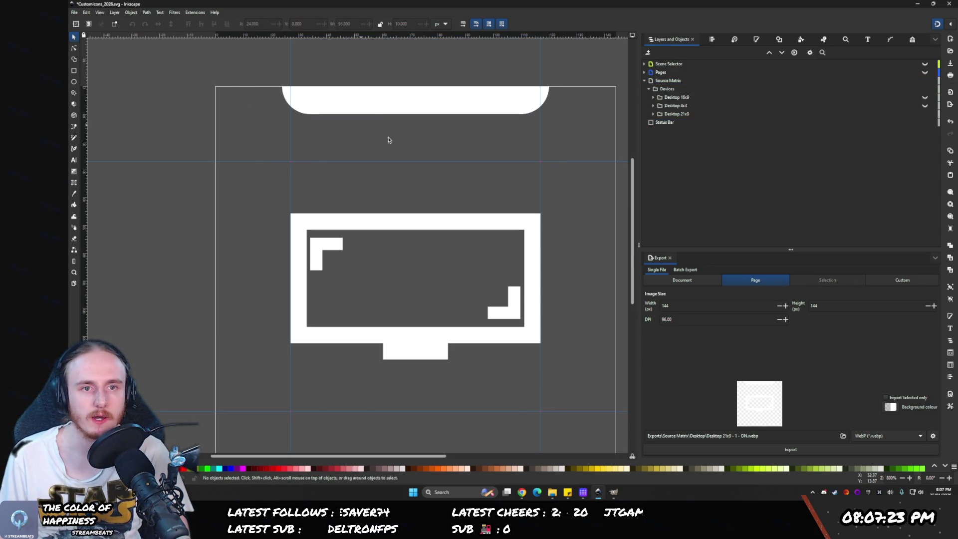
click(654, 81)
click(659, 83)
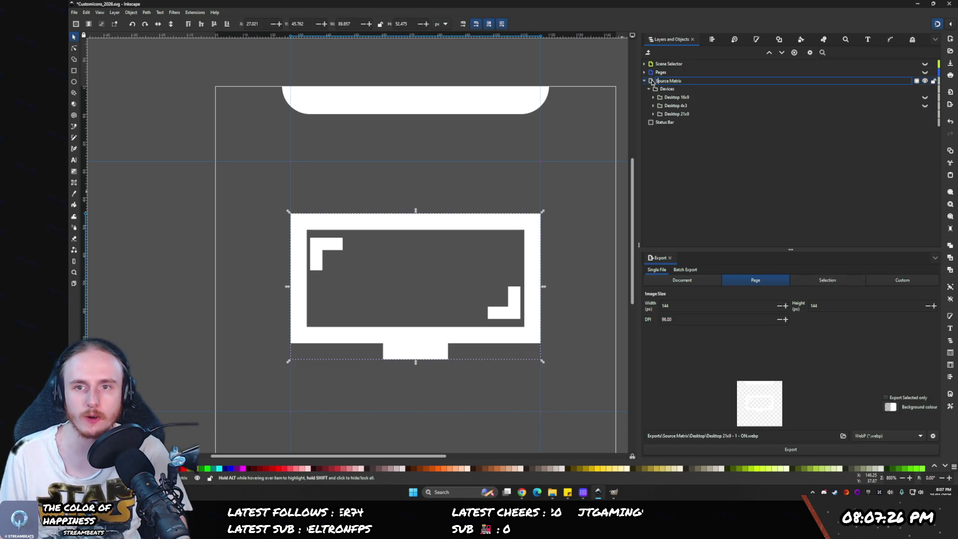
click(651, 83)
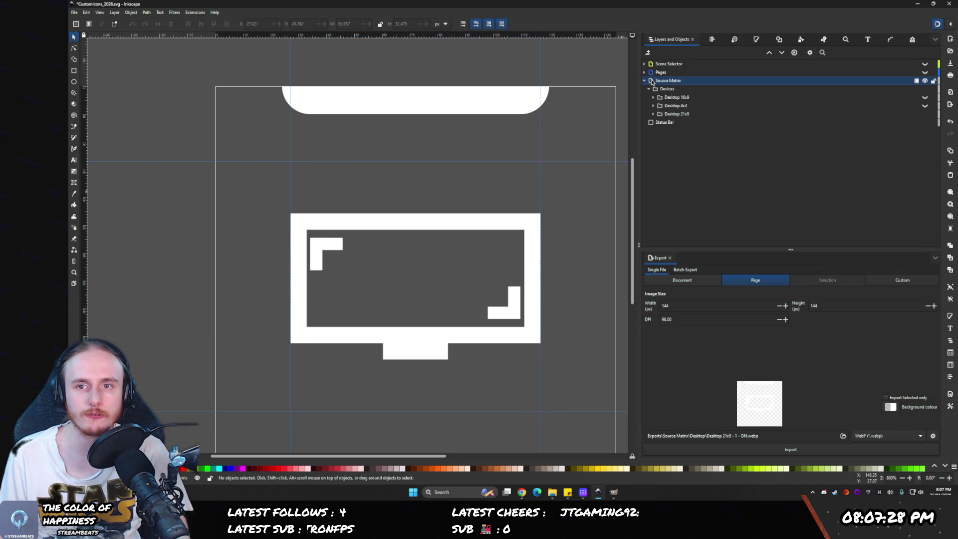
click(648, 89)
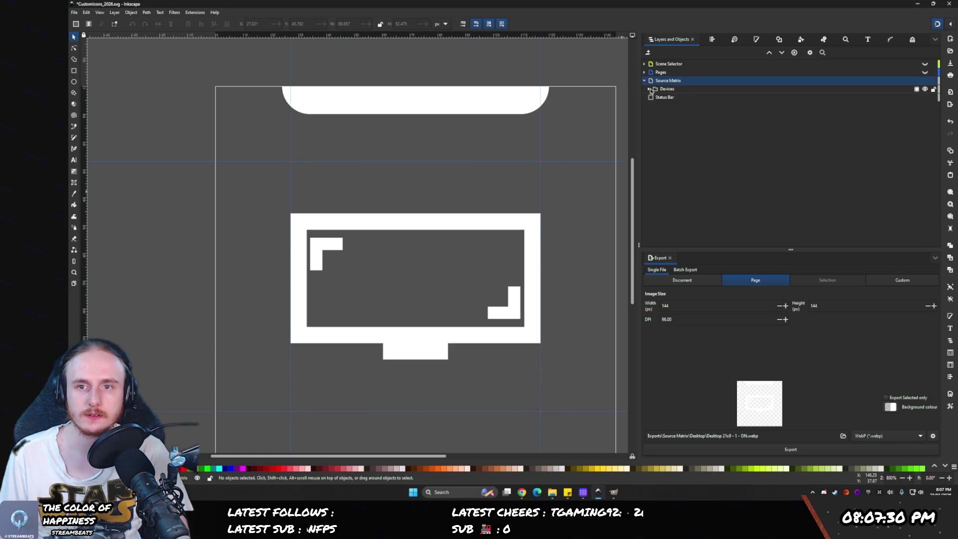
- Toggle the Colour Matrix dimming filter off on the Source Matrix artwork
click(912, 40)
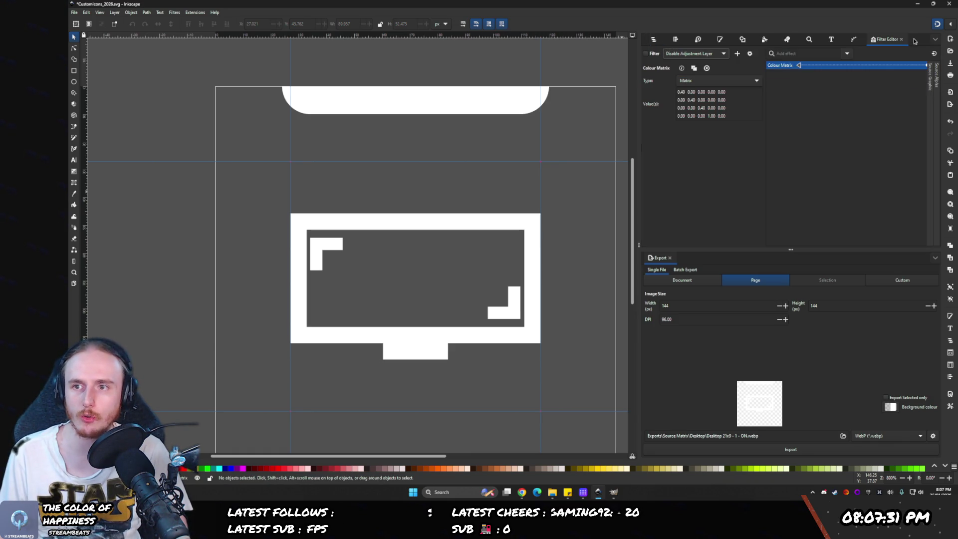
click(653, 40)
click(652, 82)
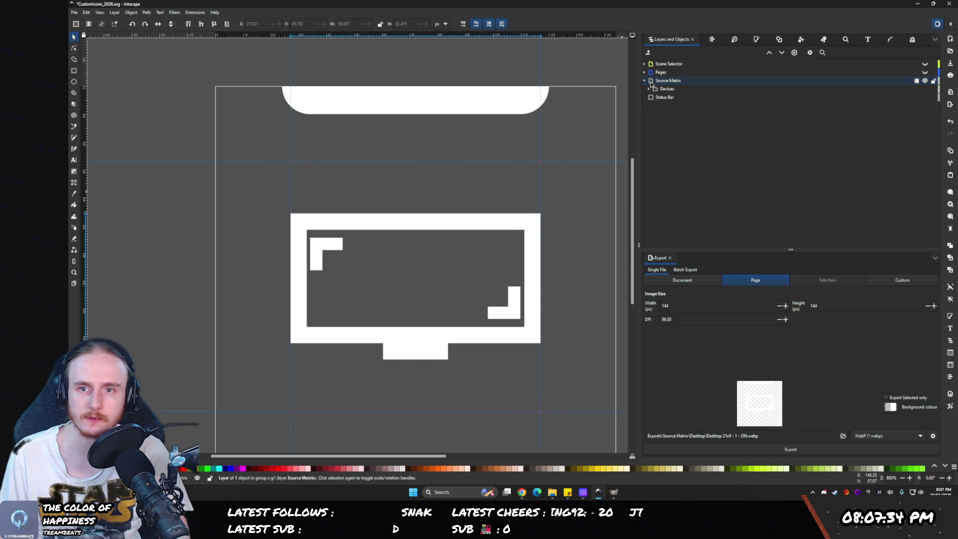
click(912, 40)
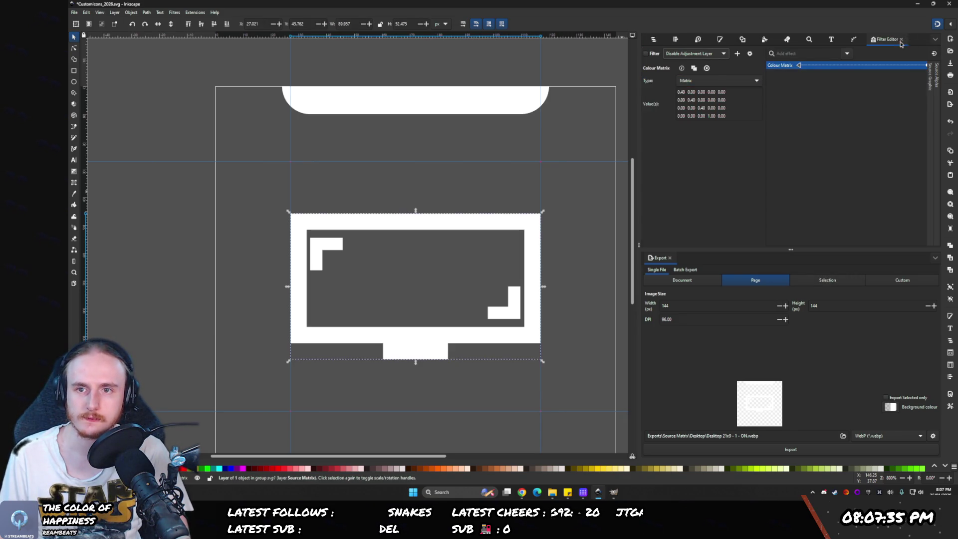
click(647, 53)
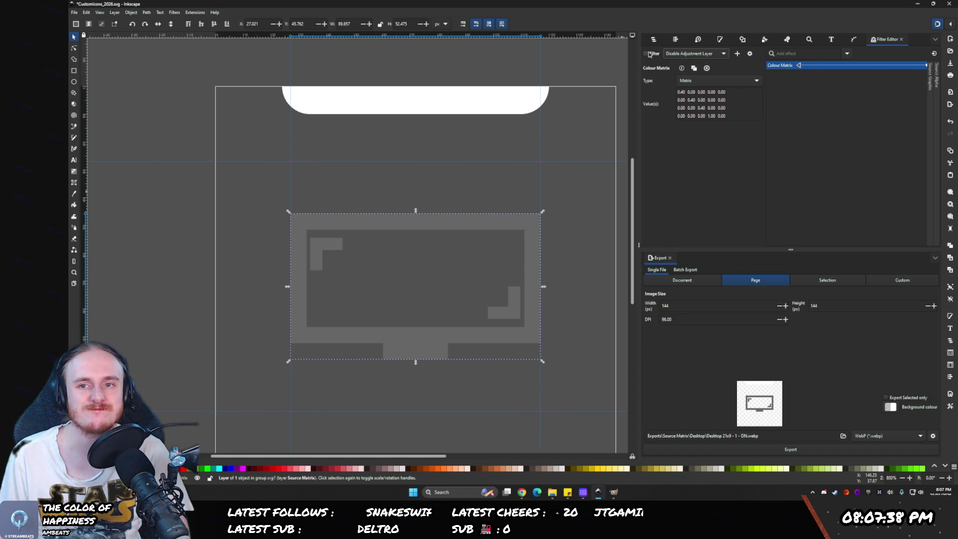
click(653, 39)
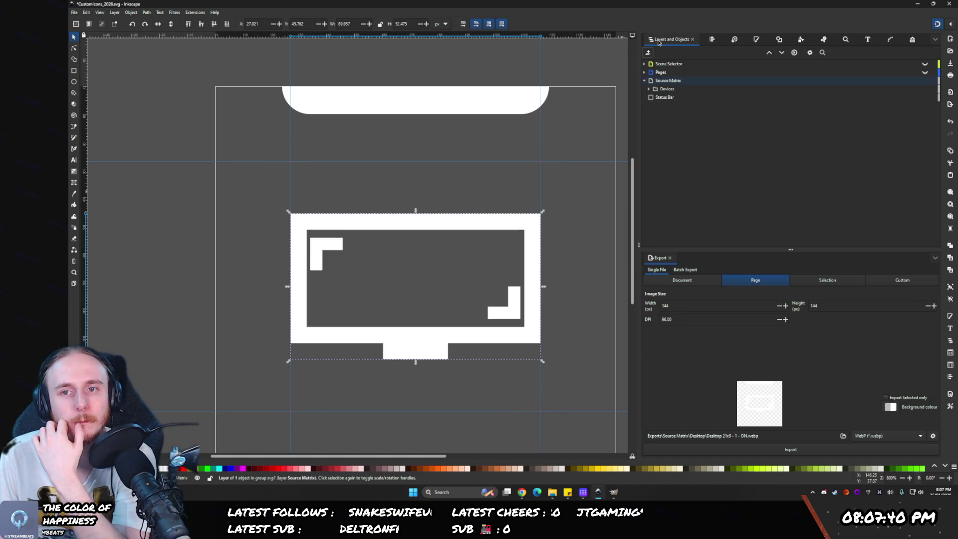
- Select Devices and Status Bar together and bring up their context menu
click(655, 89)
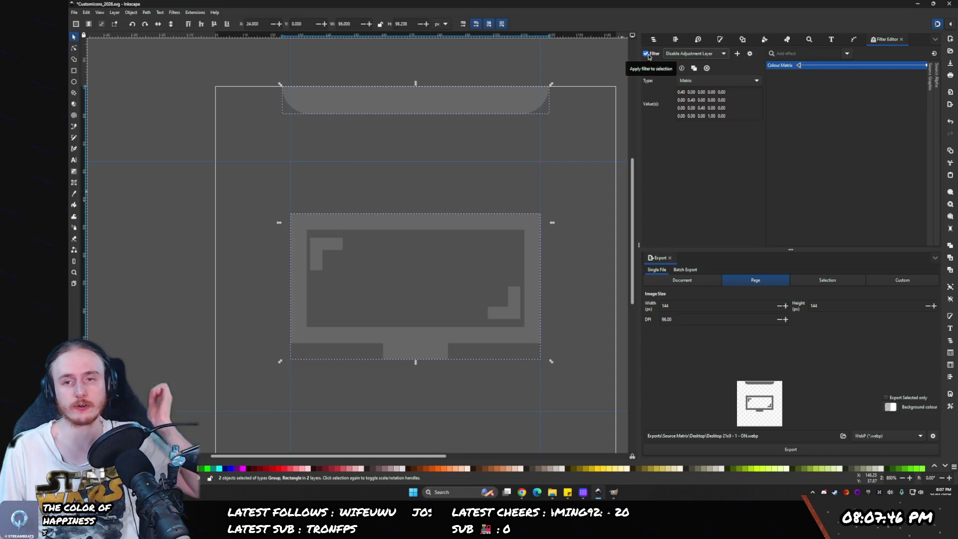
key(ctrl+a)
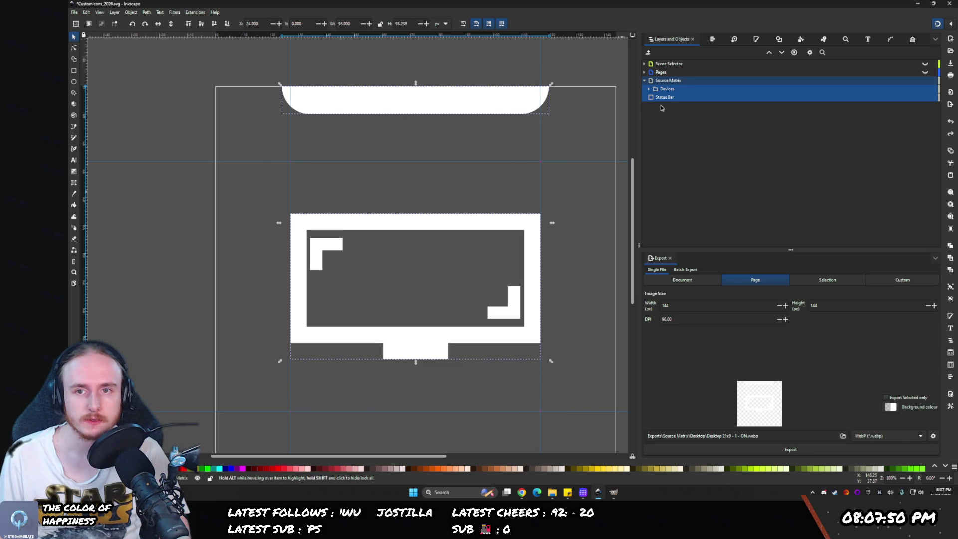
right_click(659, 93)
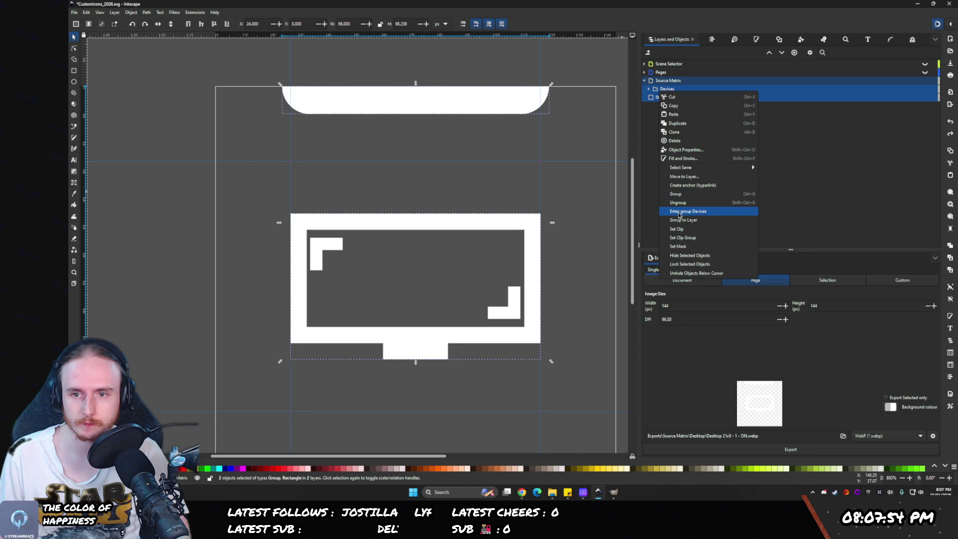
- Group Devices and Status Bar and name the group 'Source Matrix -- Select Me For Adjustment Layer'
click(676, 193)
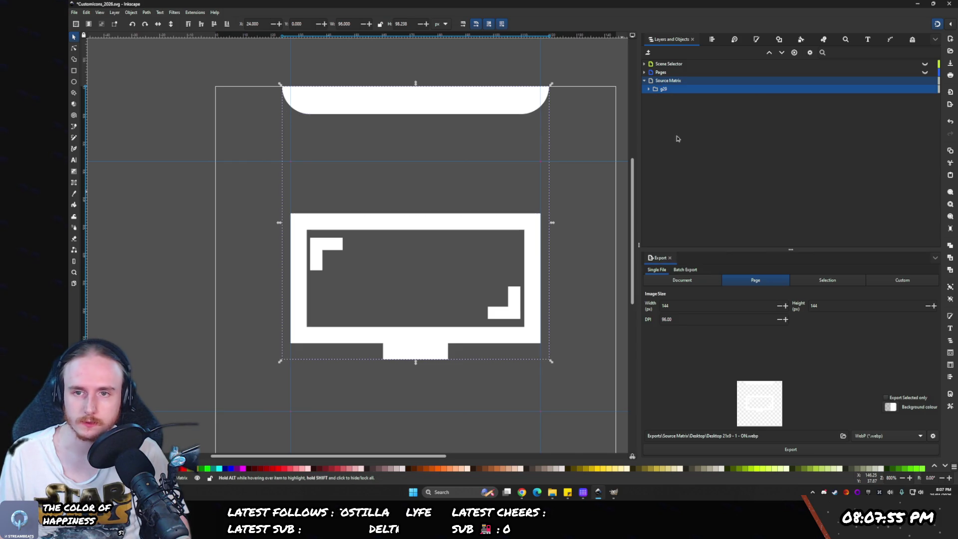
double_click(663, 90)
text(ou)
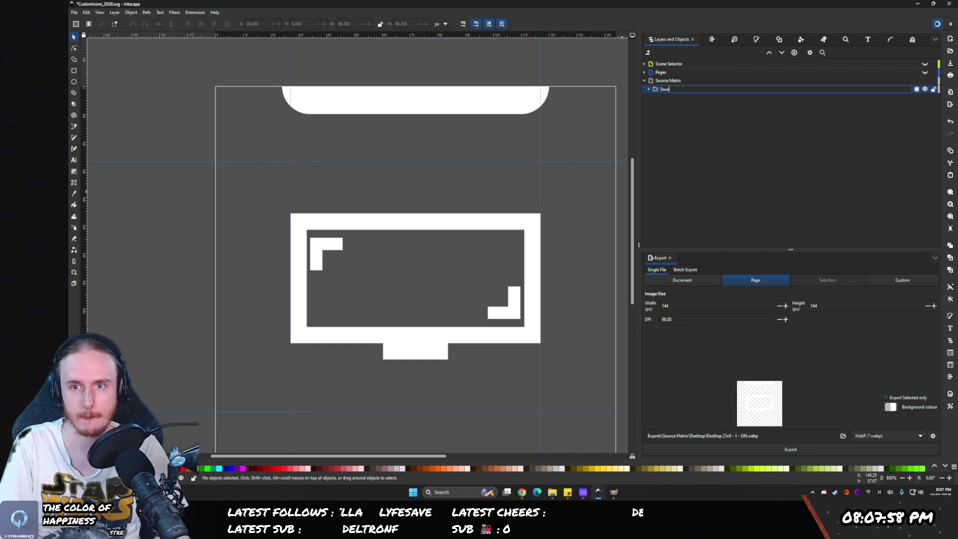
text(atrix Se)
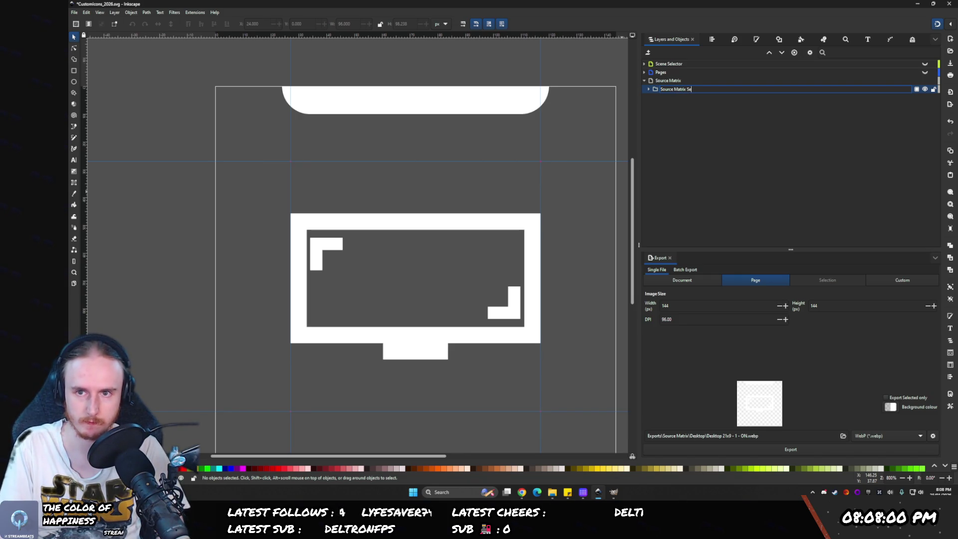
text(lect Me For Ad)
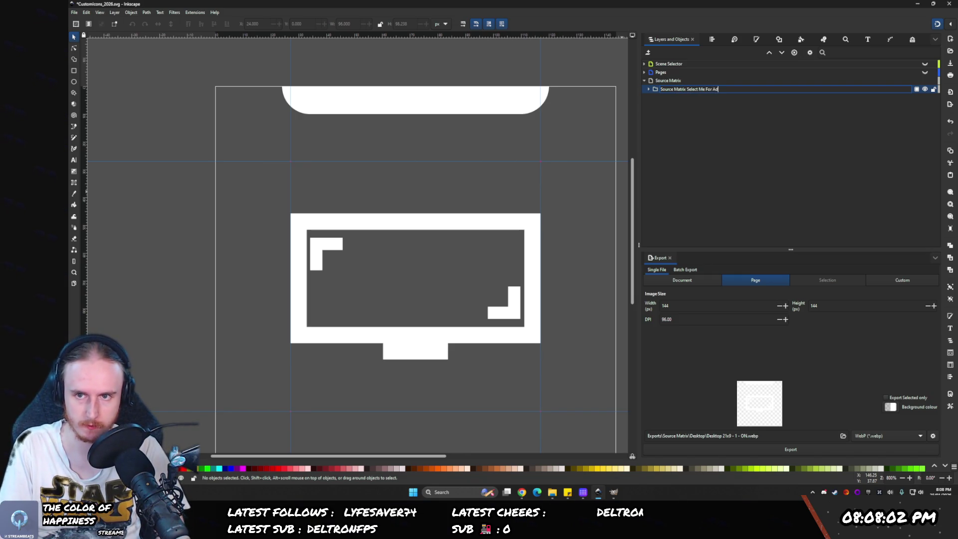
text(tment Layer)
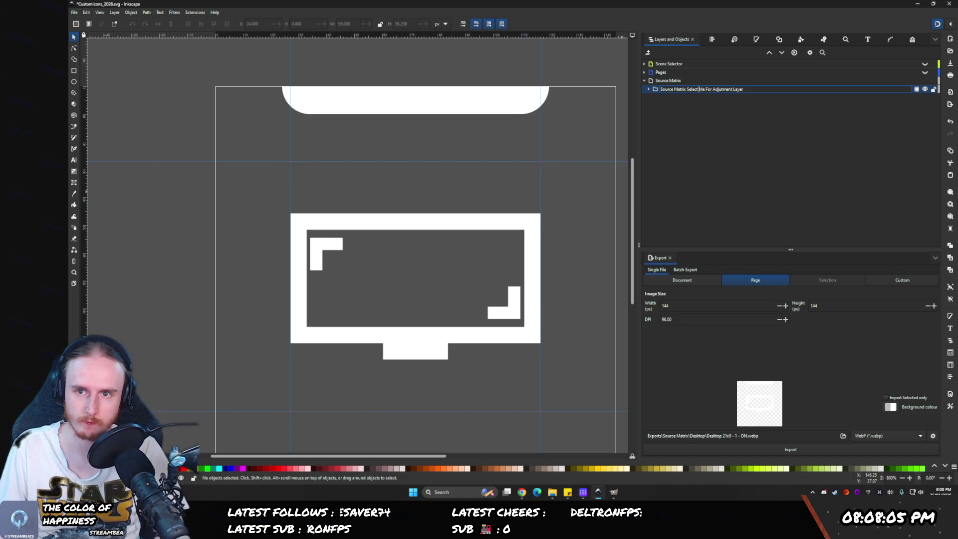
click(687, 89)
text(--)
key(Return)
- Select the new Source Matrix group and show its filter settings
click(648, 89)
click(656, 91)
click(656, 91)
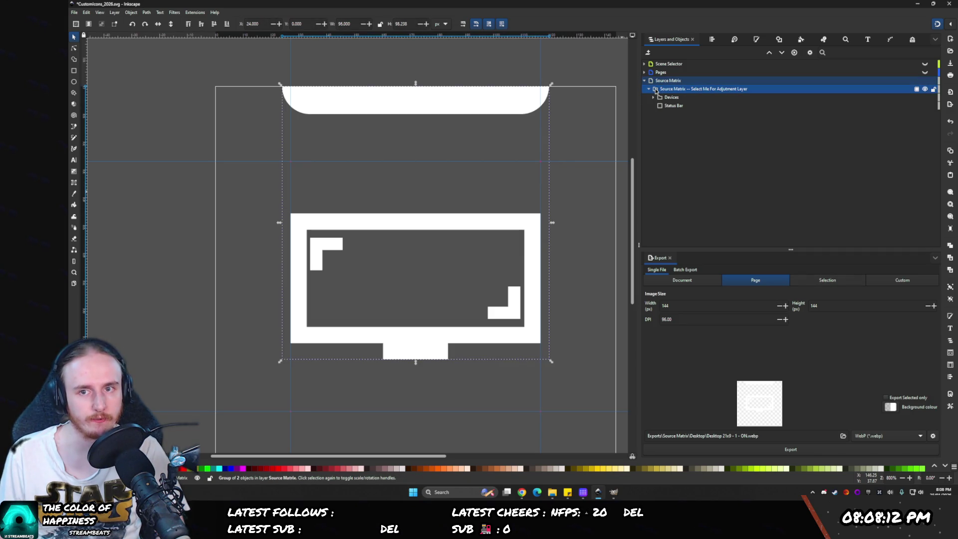
click(912, 40)
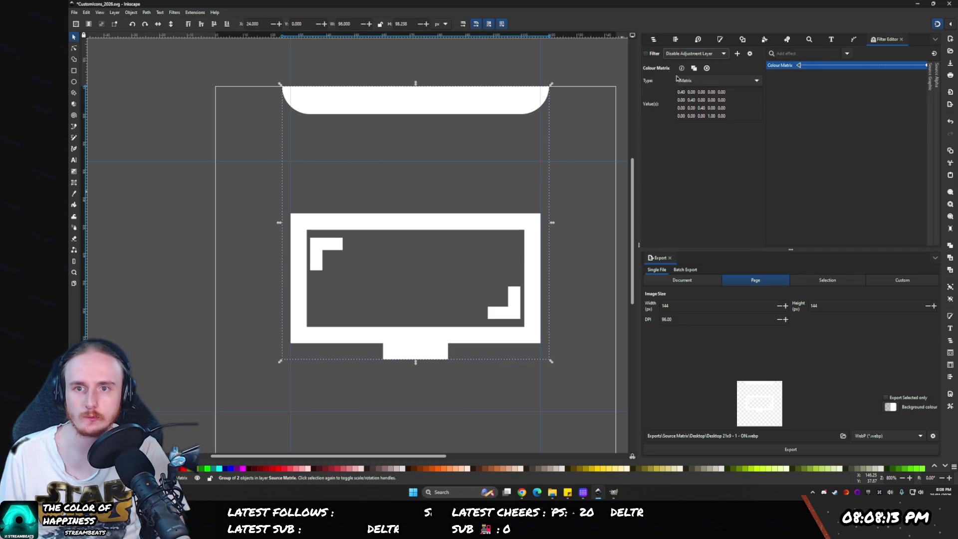
- Apply the Colour Matrix filter to the group to dim it grey
click(646, 53)
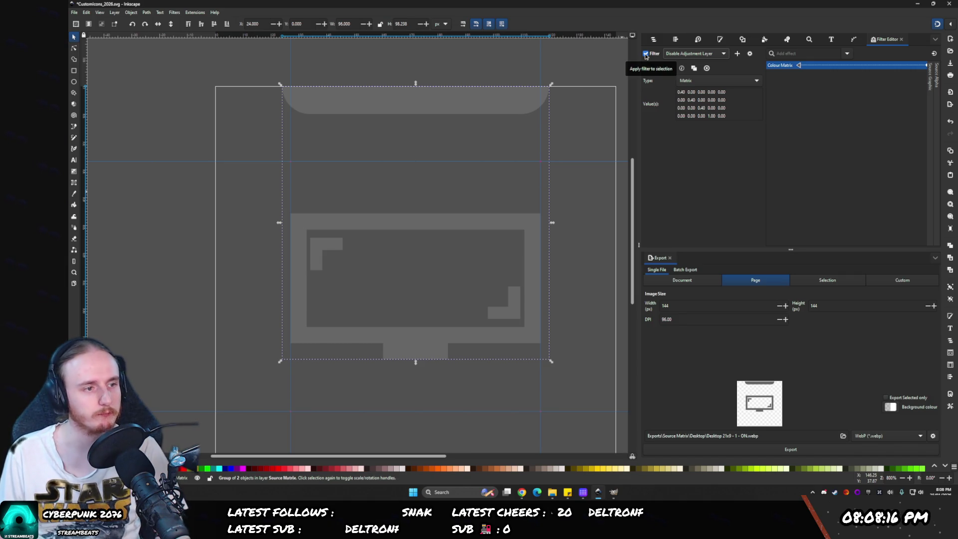
click(652, 41)
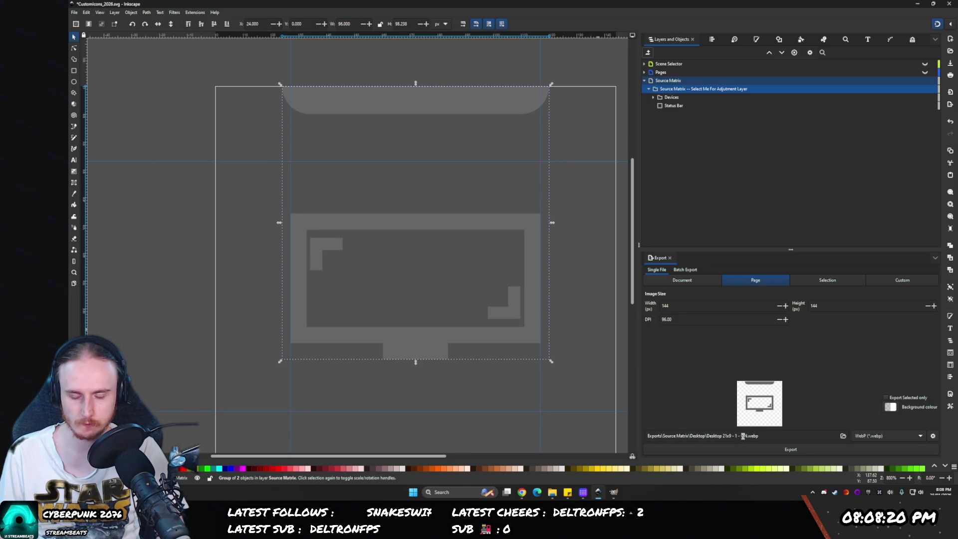
text(ON)
click(553, 492)
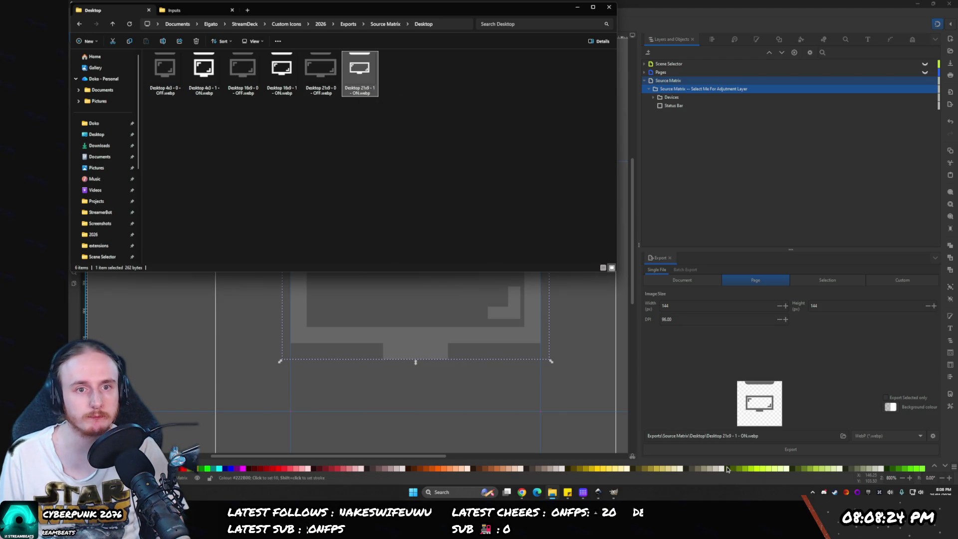
- Export as Desktop 21x9 - 0 - OFF.webp, replacing the earlier file
click(737, 434)
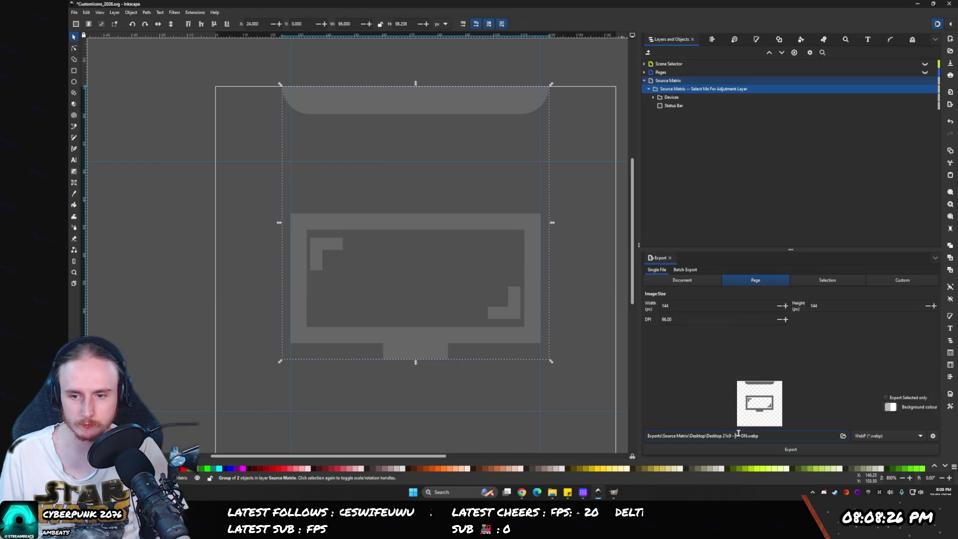
text(0)
key(Right)
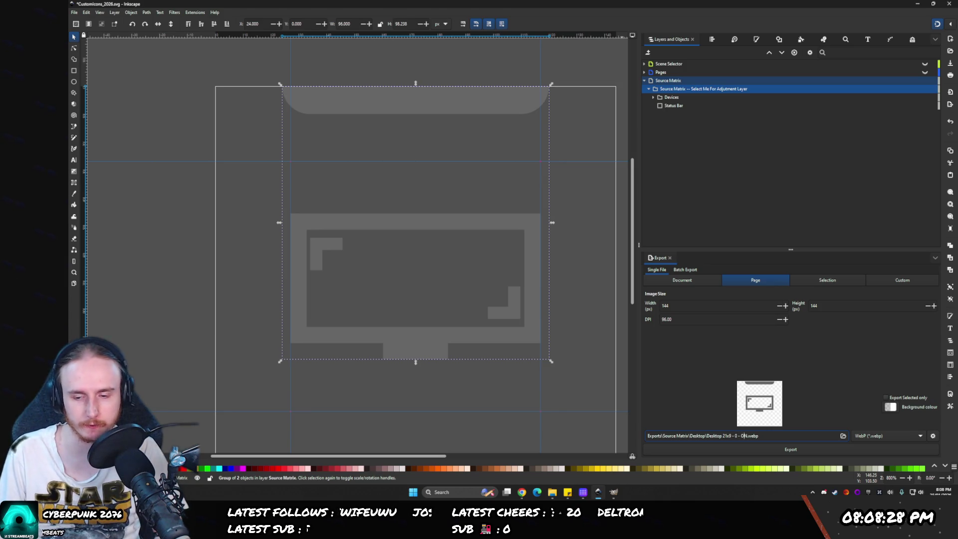
key(Return)
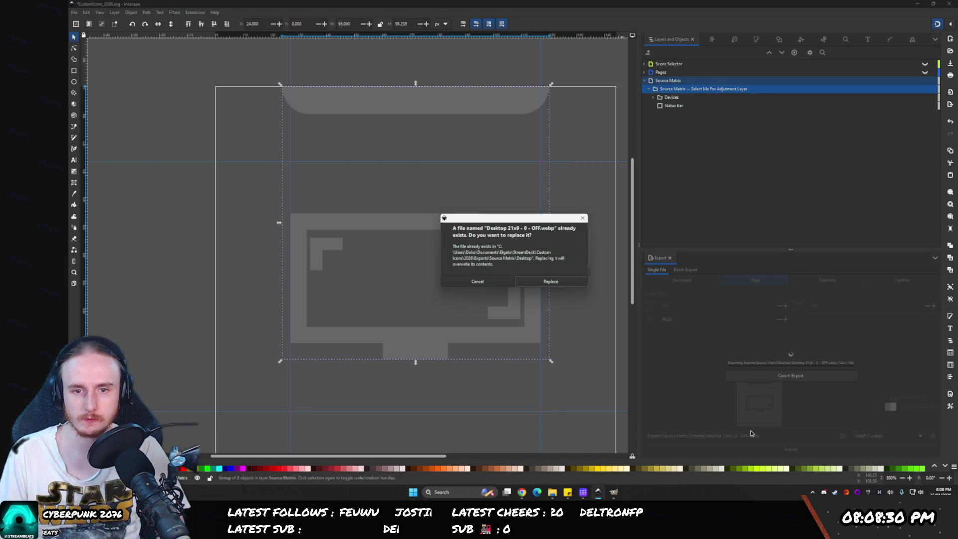
key(Return)
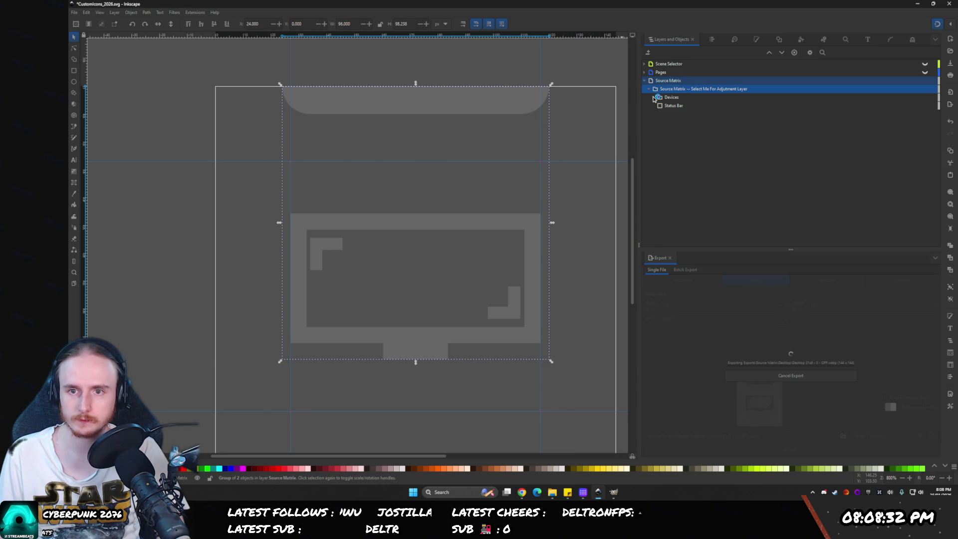
click(653, 98)
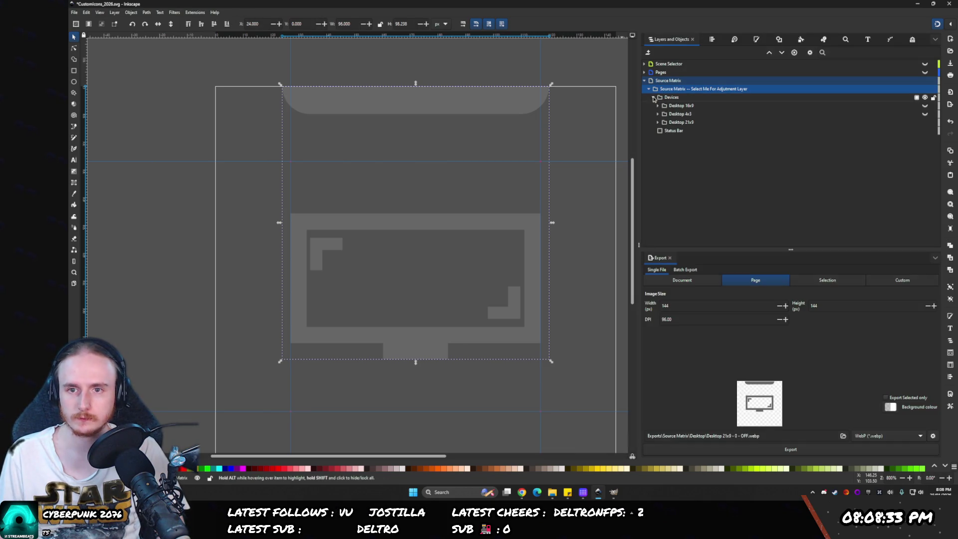
- Show only the 4x3 artwork and export it as Desktop 4x3 - 0 - OFF.webp
click(924, 123)
click(924, 114)
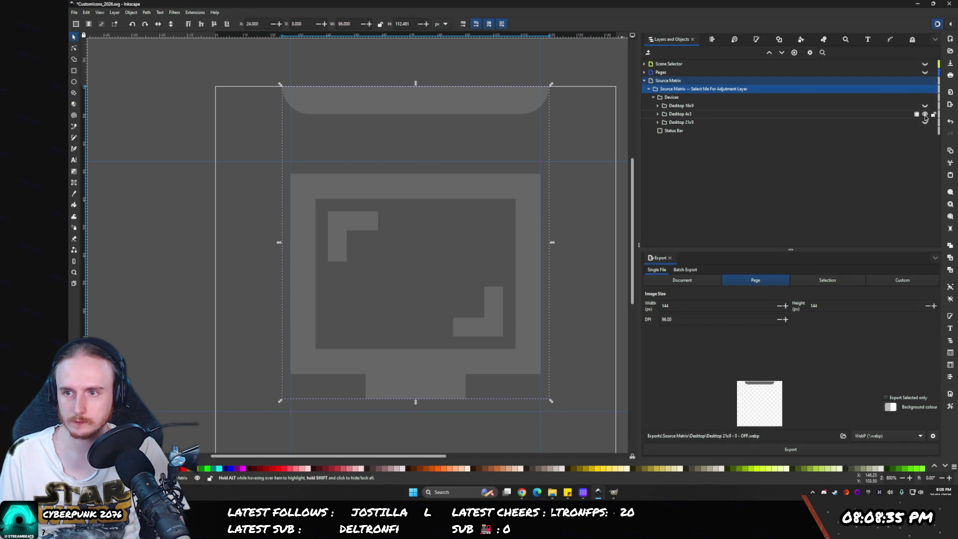
click(730, 435)
text(3)
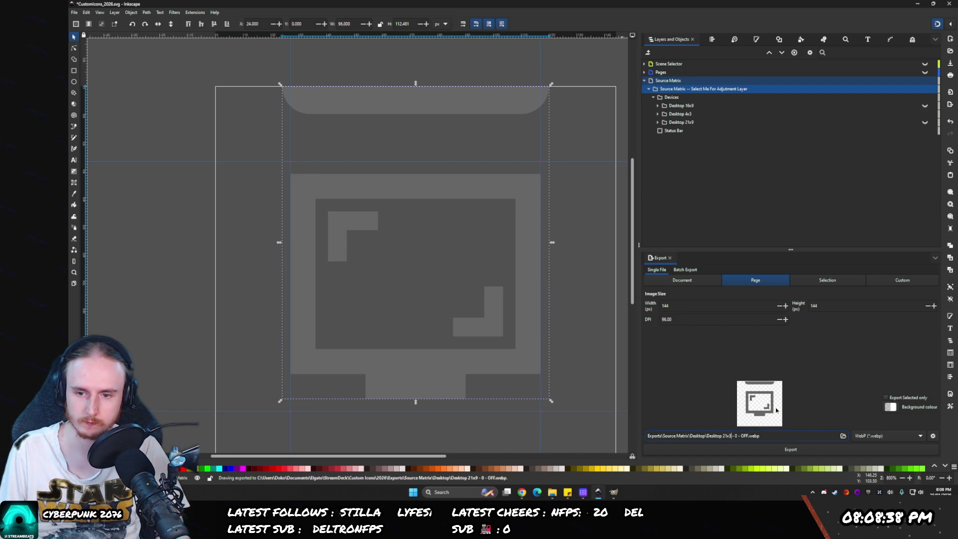
key(Left)
key(BackSpace)
key(BackSpace)
text(4)
key(Return)
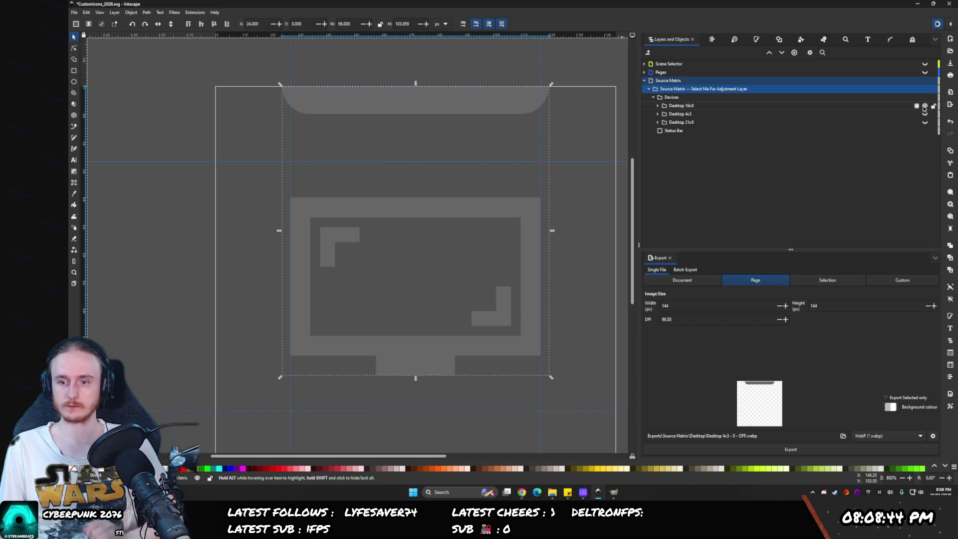
- Export Desktop 16x9 - 0 - OFF.webp, replacing the existing file
key(Delete)
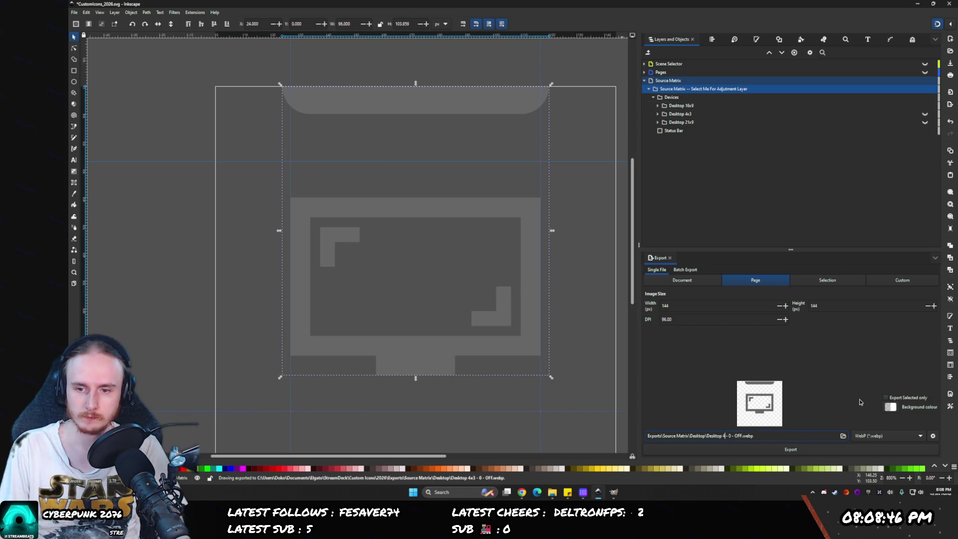
text(16x9)
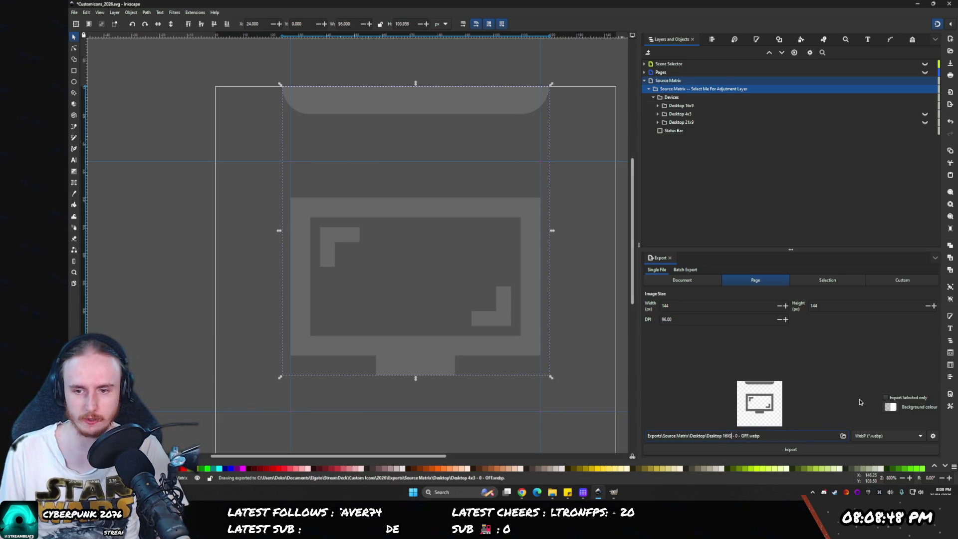
key(Return)
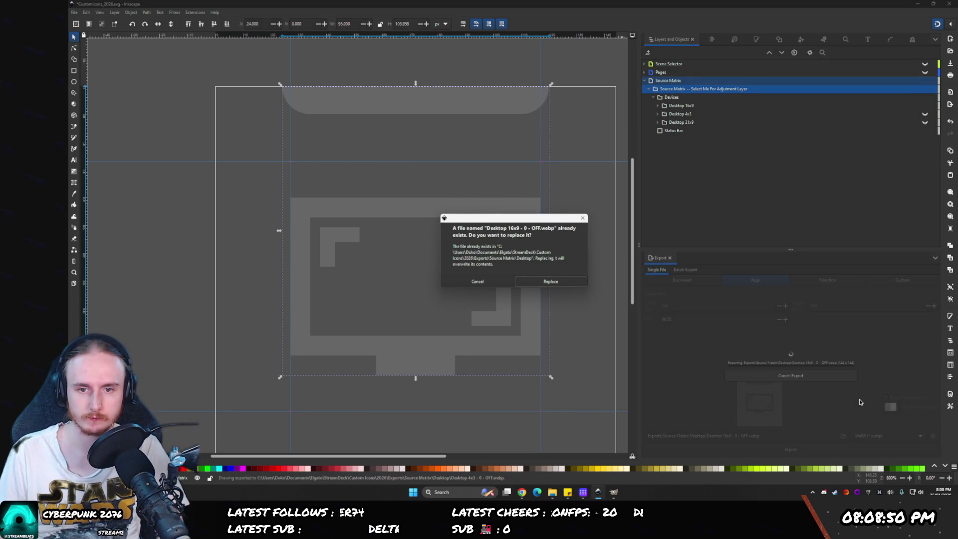
key(Return)
click(552, 492)
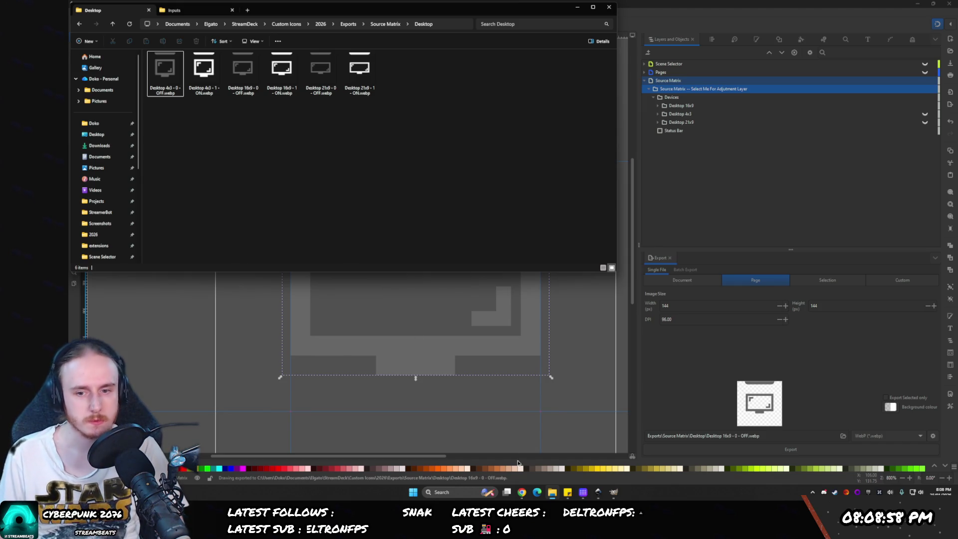
- Bring Stream Deck beside the exports folder and switch the 21:9 key to its ON state
click(583, 491)
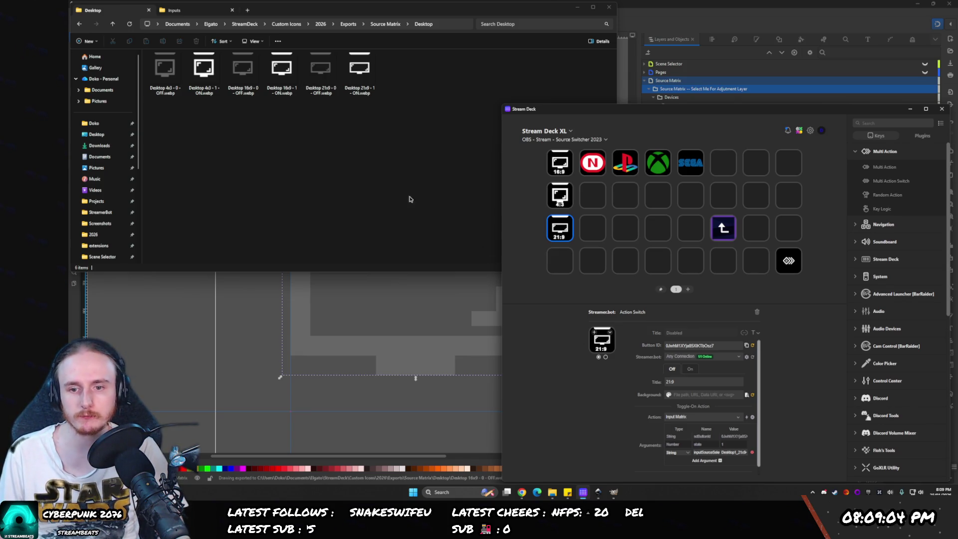
click(605, 356)
- Drop the 21x9 and 4x3 ON and OFF .webp images onto the 21:9 and 4:3 keys
drag(359, 72, 602, 339)
mouse_move(321, 72)
mouse_down()
mouse_move(349, 125)
mouse_move(605, 316)
mouse_move(602, 339)
mouse_up()
click(559, 195)
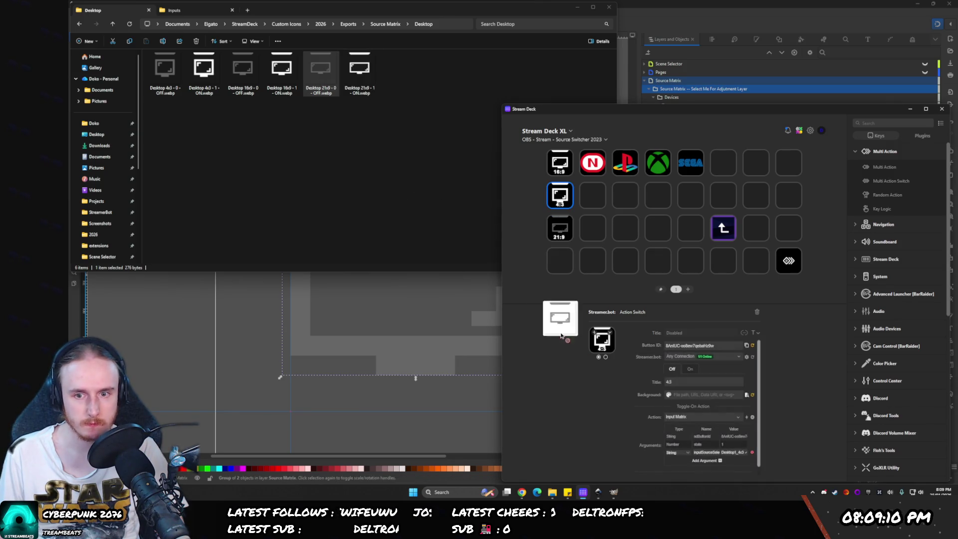
mouse_move(165, 72)
mouse_down()
mouse_move(641, 344)
mouse_move(602, 340)
mouse_up()
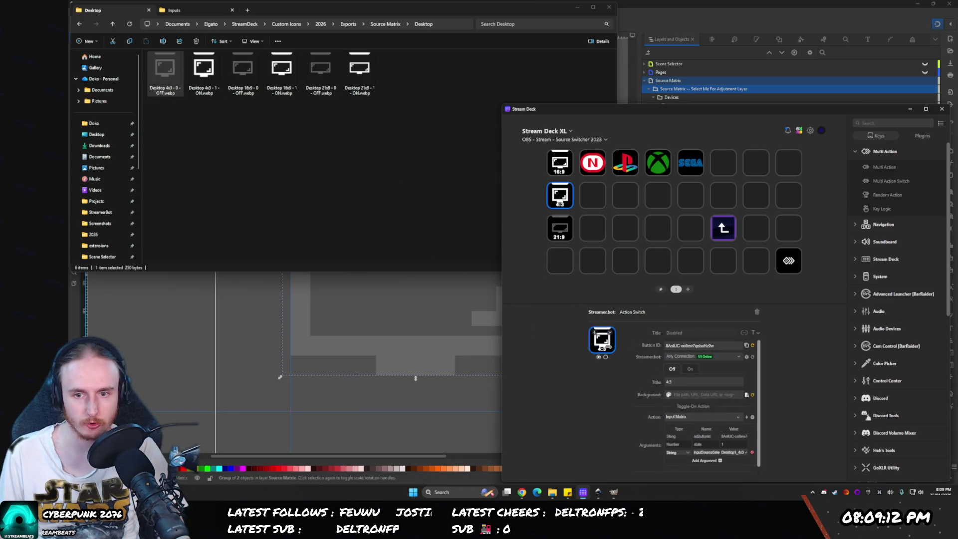
click(605, 356)
mouse_move(205, 80)
mouse_down()
mouse_move(588, 300)
mouse_move(602, 340)
mouse_up()
- Drop the 16x9 ON and OFF images onto the 16:9 key's states
click(560, 162)
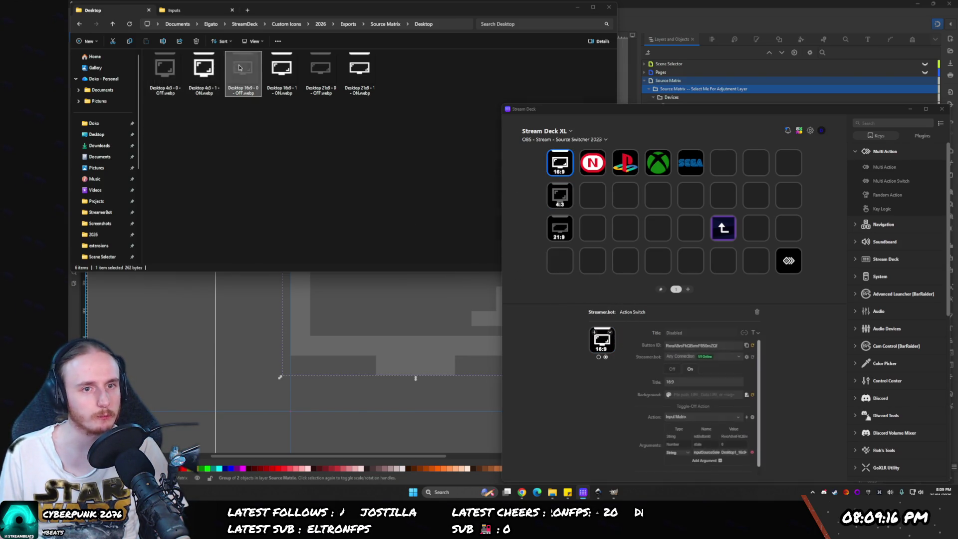
mouse_move(282, 74)
mouse_down()
mouse_move(666, 359)
mouse_move(612, 345)
mouse_up()
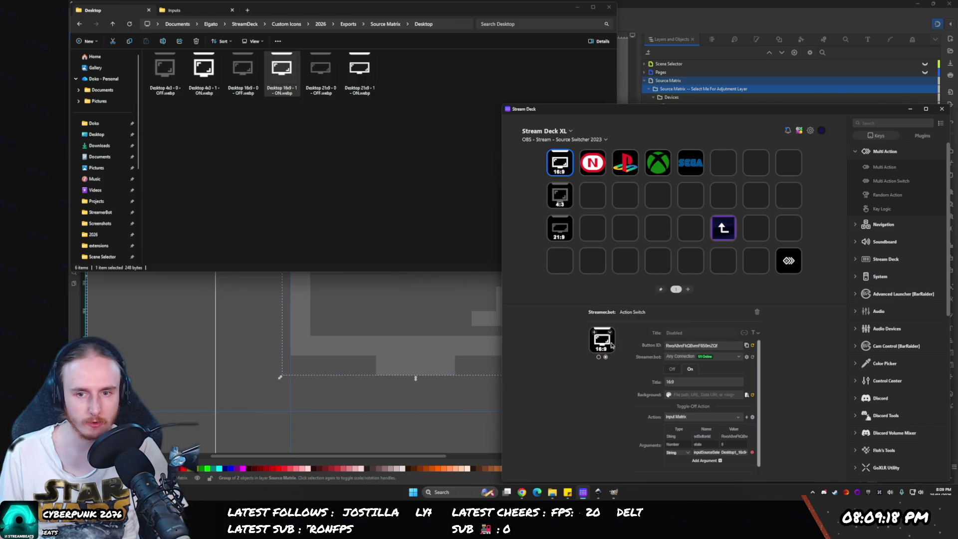
click(598, 356)
mouse_move(243, 75)
mouse_down()
mouse_move(618, 344)
mouse_move(601, 349)
mouse_up()
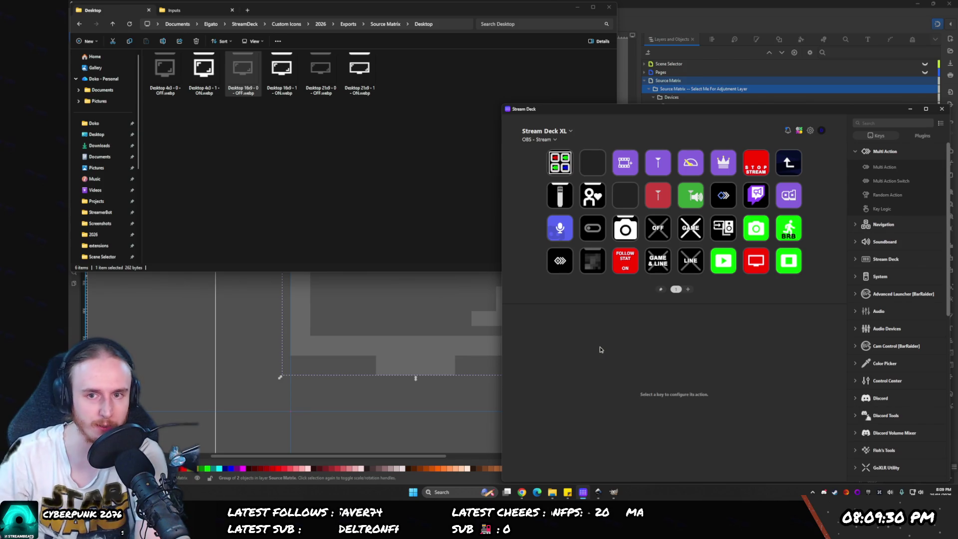
click(602, 166)
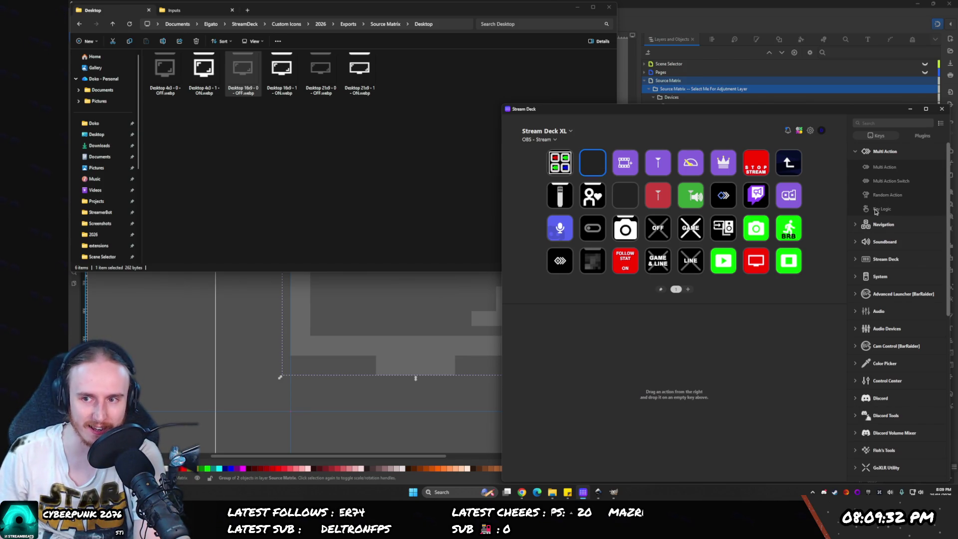
- Open the Media Player folder key on the OBS - Stream page
click(729, 232)
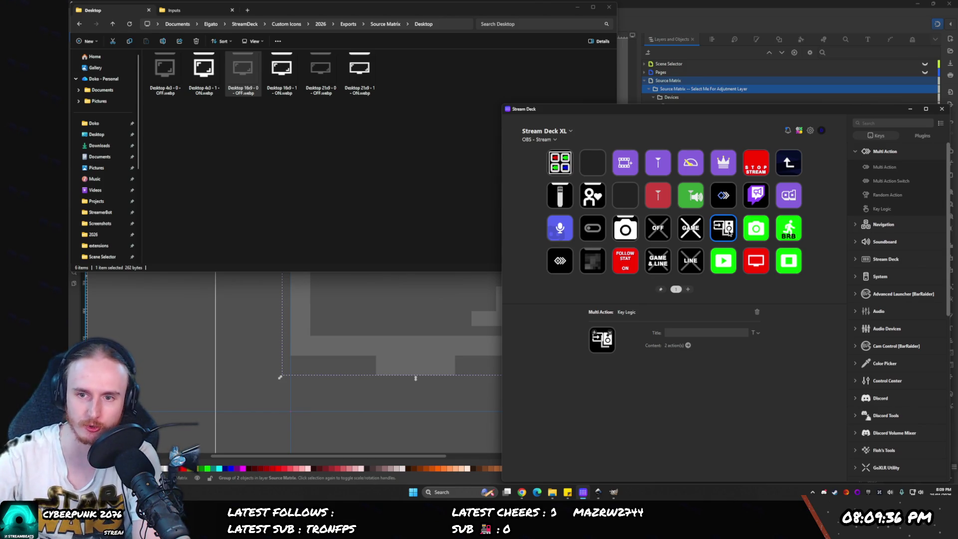
double_click(728, 232)
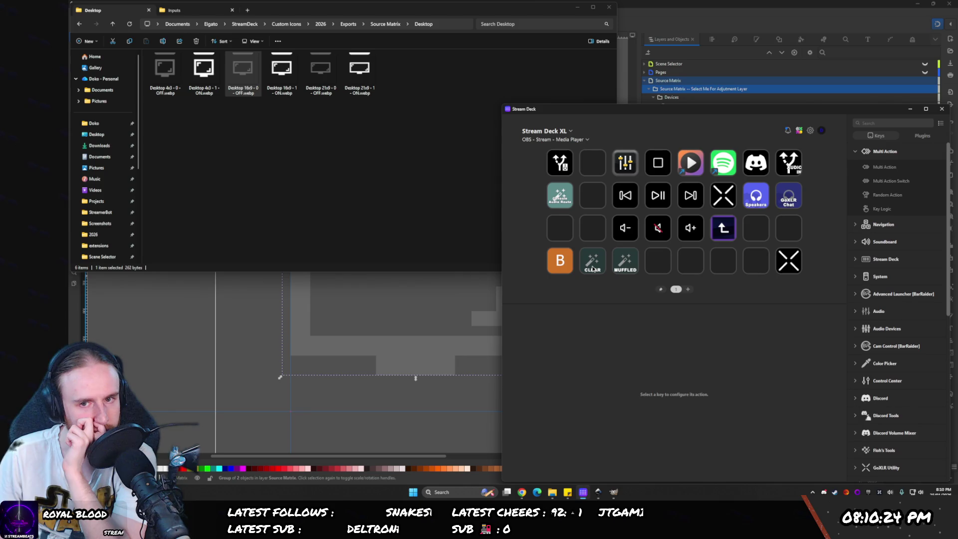
- Check the Console key's filter setting, leaving it on Audio Monitor
click(565, 196)
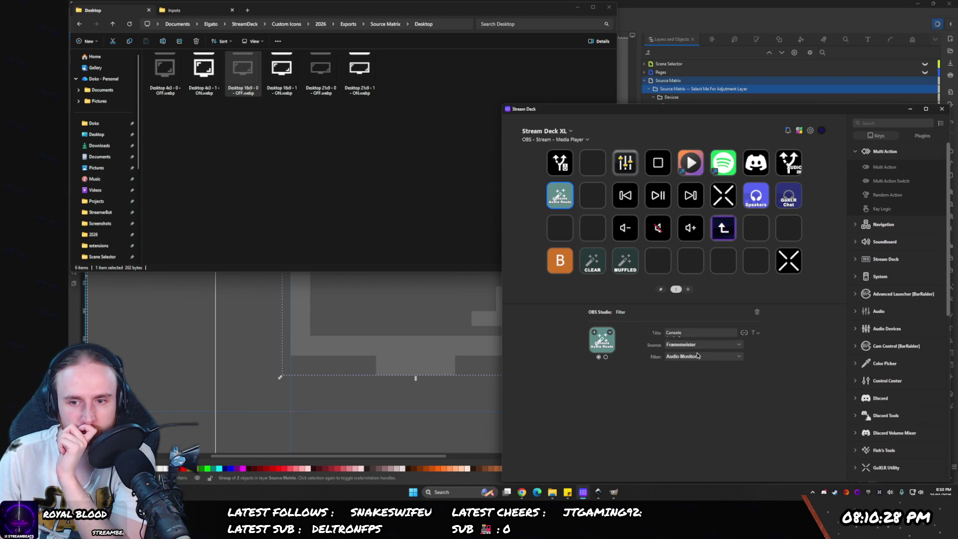
click(691, 356)
click(691, 356)
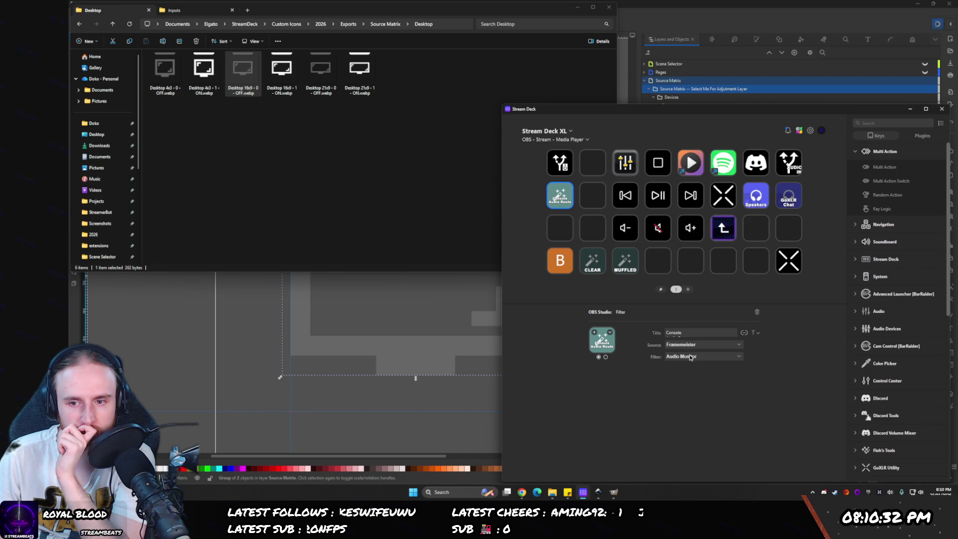
click(690, 356)
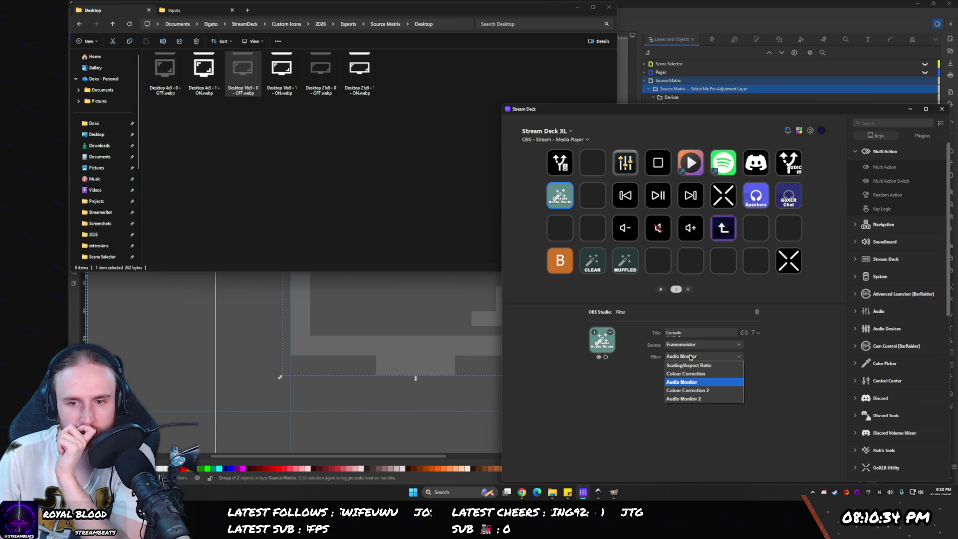
click(691, 357)
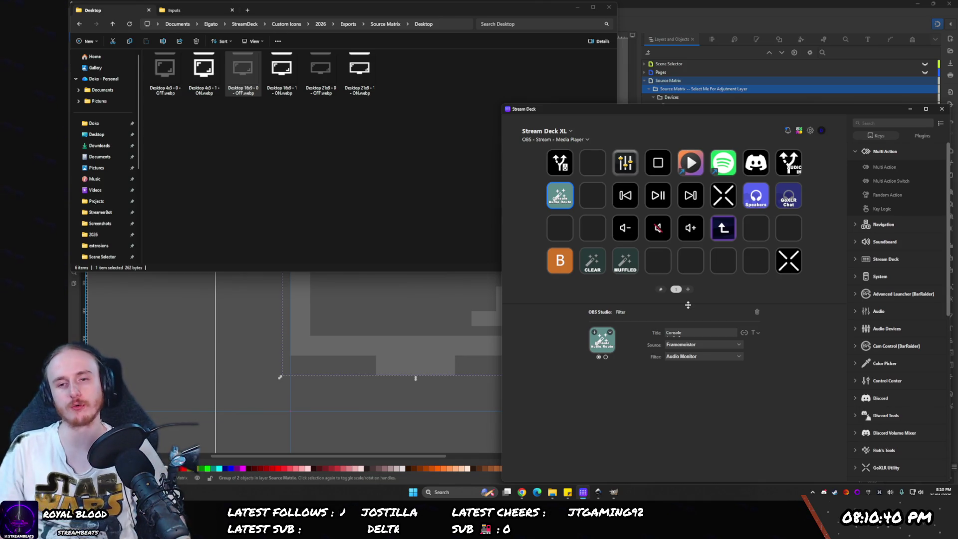
- Delete the Spotify launcher key from the Media Player folder
click(687, 164)
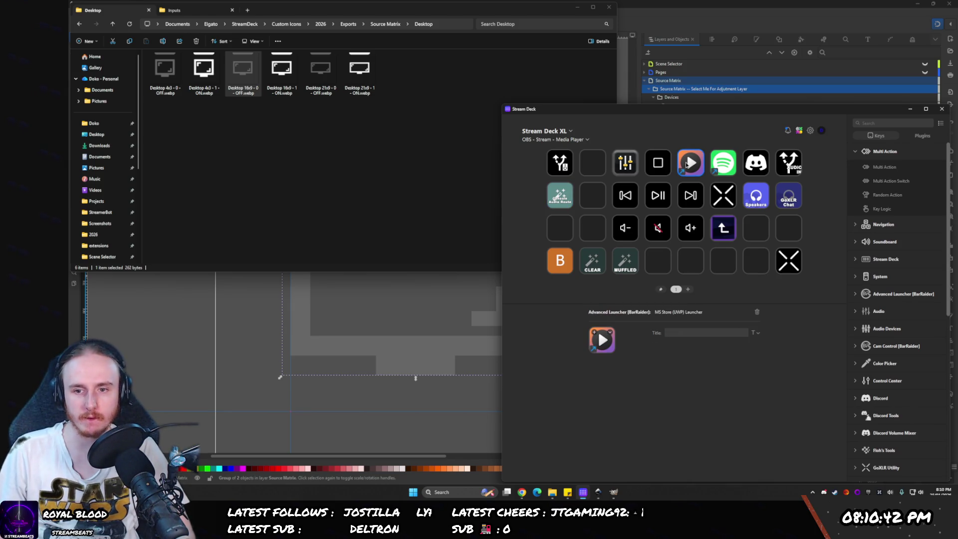
click(726, 166)
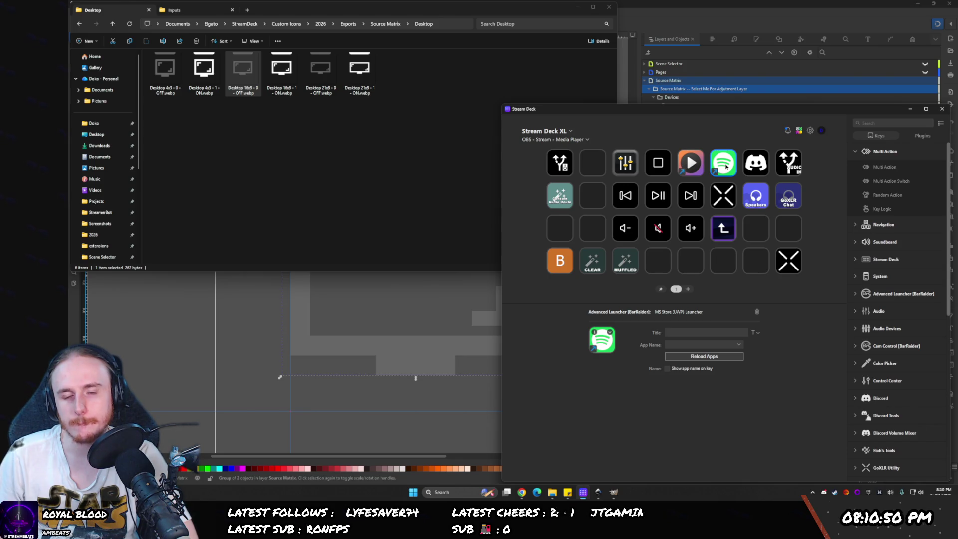
key(Delete)
click(729, 310)
- Delete the Windows Media Player launcher key as well
click(690, 163)
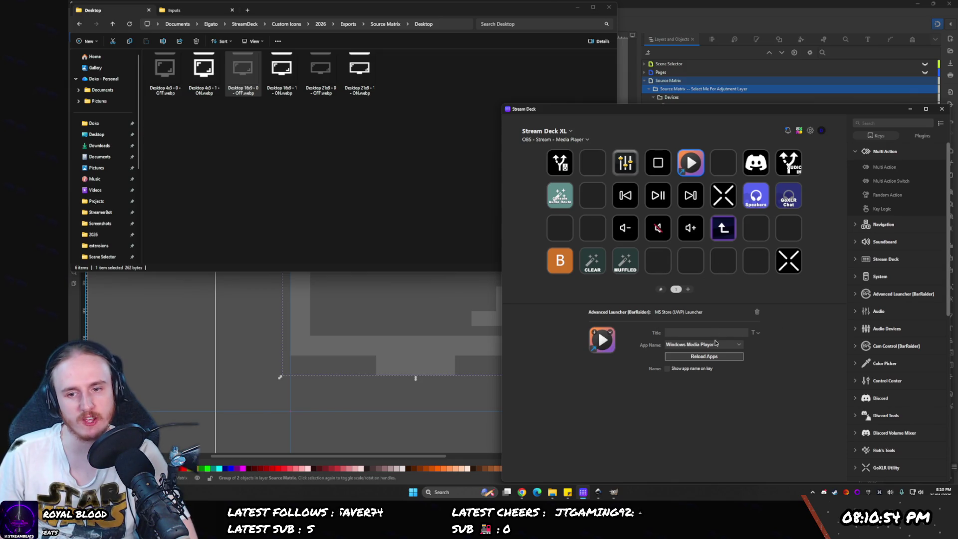
click(703, 348)
scroll(714, 300, up, 8)
scroll(714, 299, up, 4)
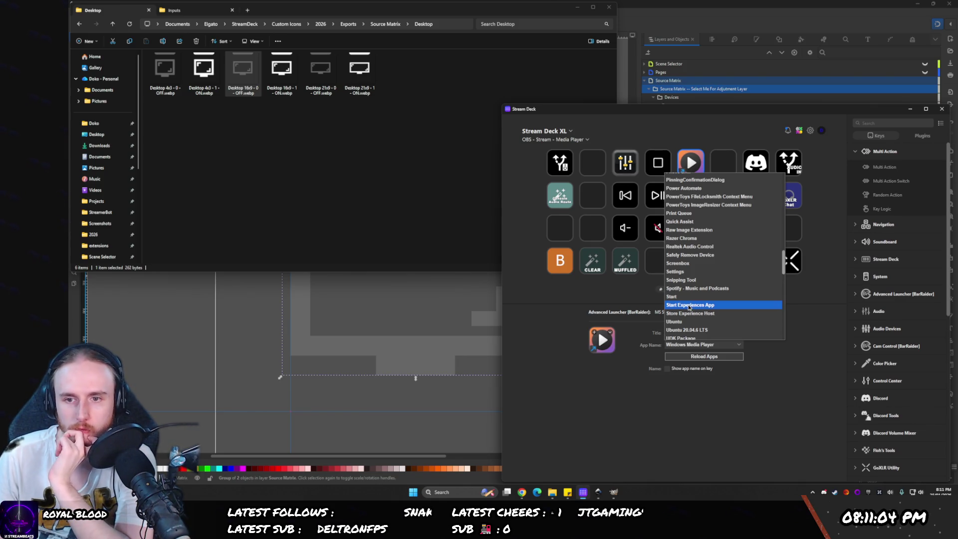
click(683, 163)
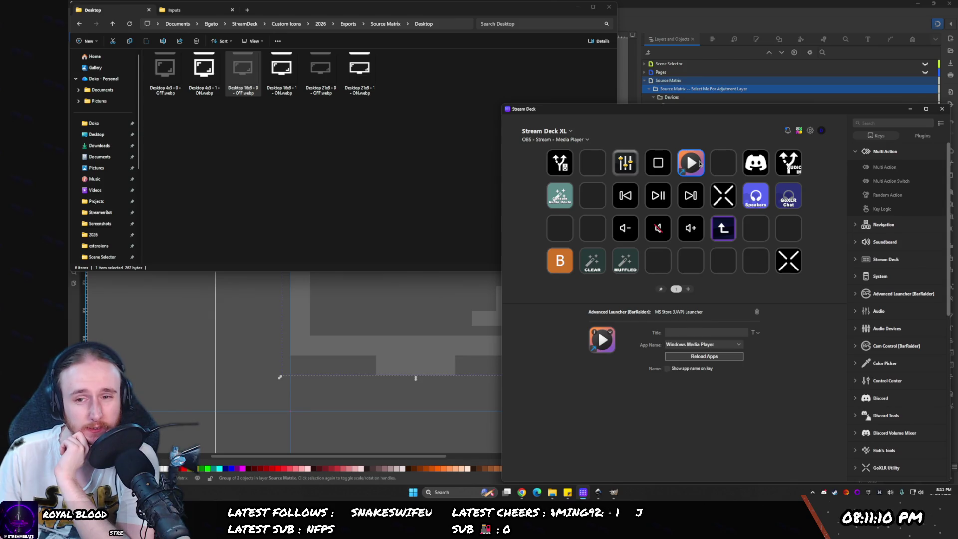
key(Delete)
key(Return)
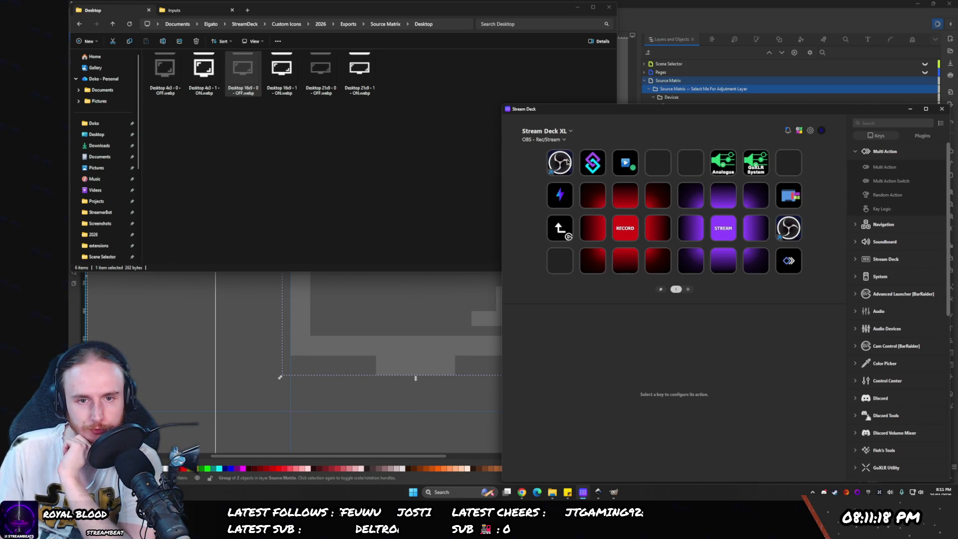
- Inspect the OBS, multi-action and Screenbox launcher keys on the Rec/Stream page
click(567, 161)
click(596, 170)
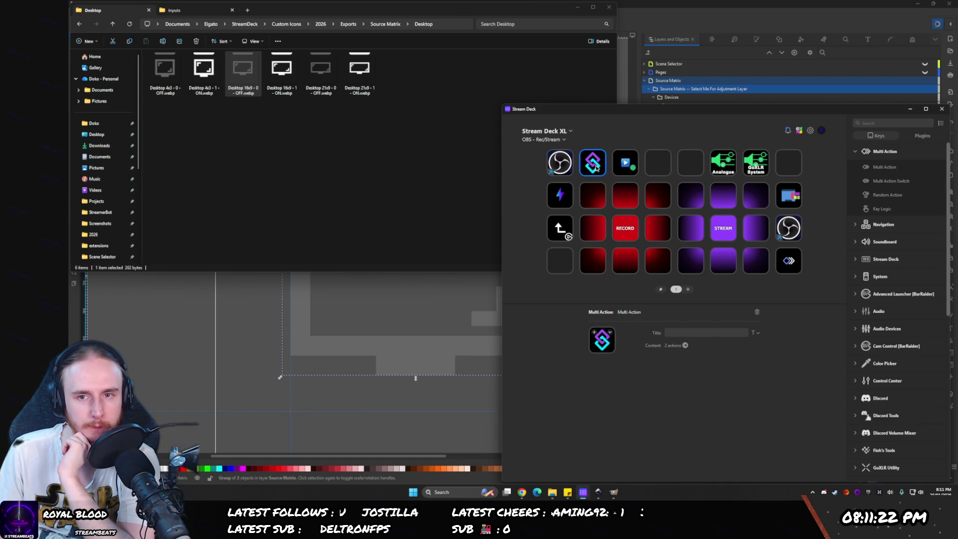
click(620, 165)
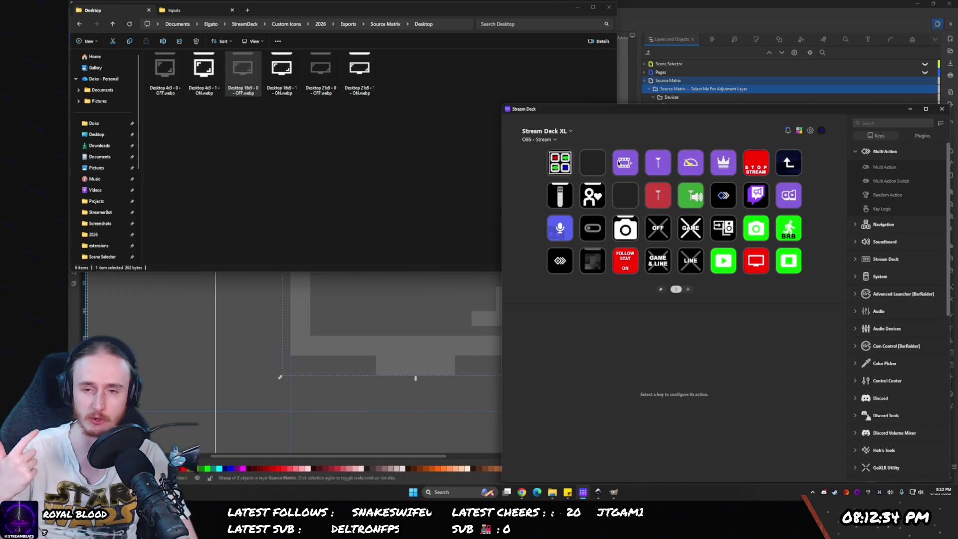
- Open the Media Player folder key on the OBS - Stream profile page
double_click(618, 163)
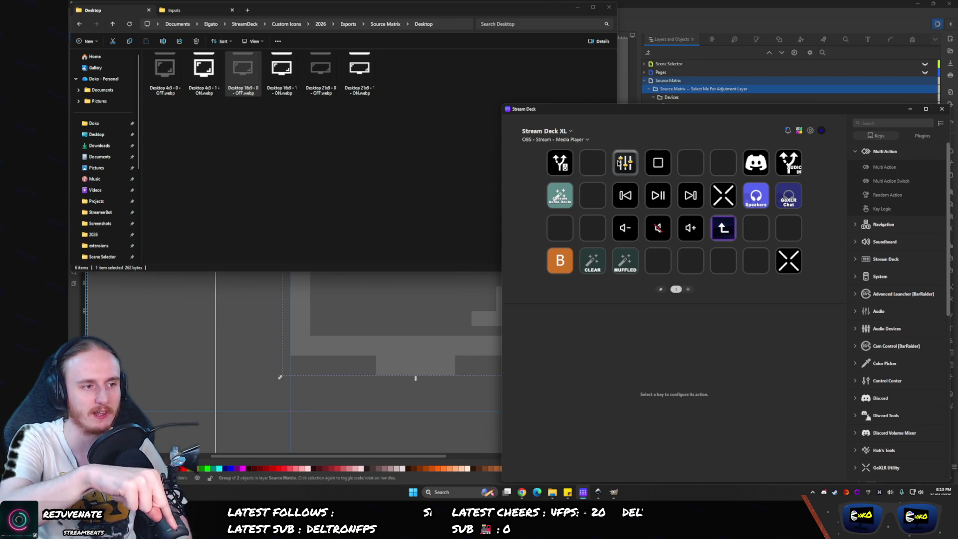
- Show the GoXLR Set Route key's settings that route Game input to Sampler
click(788, 260)
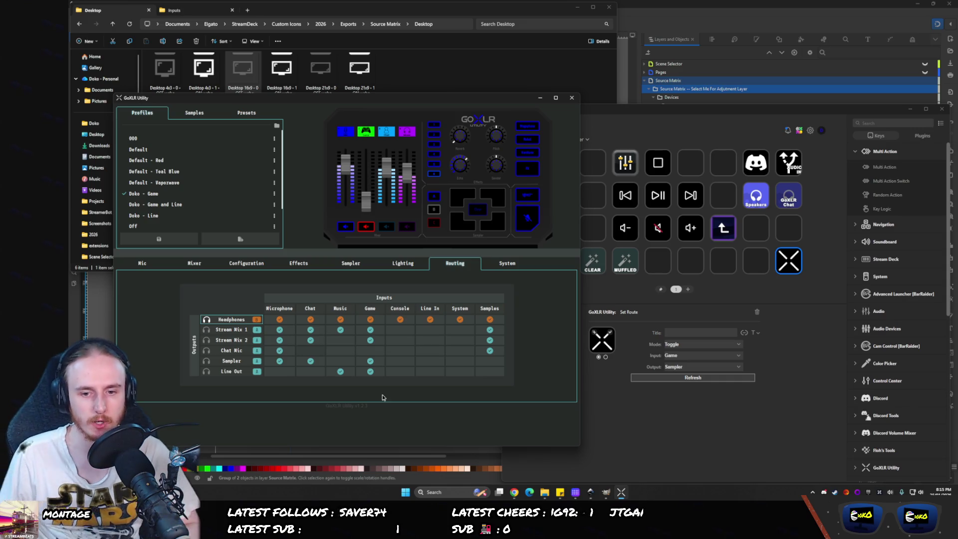
- Bring the Iconify speaker icon page forward in the browser
click(514, 492)
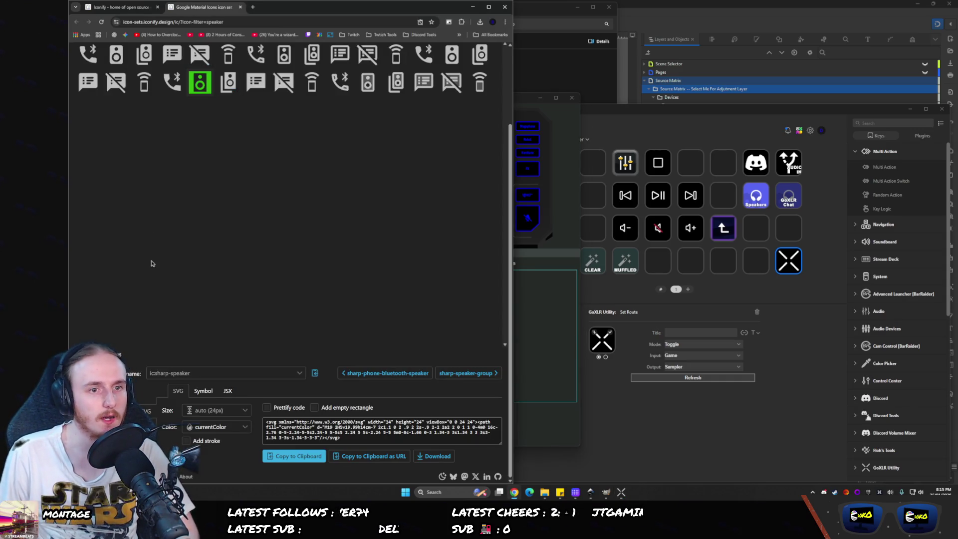
- Try the icon filter terms patch, matrix, input, connect, plug and socket
scroll(152, 243, up, 2)
click(127, 121)
key(ctrl+a)
text(patch)
key(ctrl+a)
key(BackSpace)
text(matrix)
key(ctrl+a)
key(BackSpace)
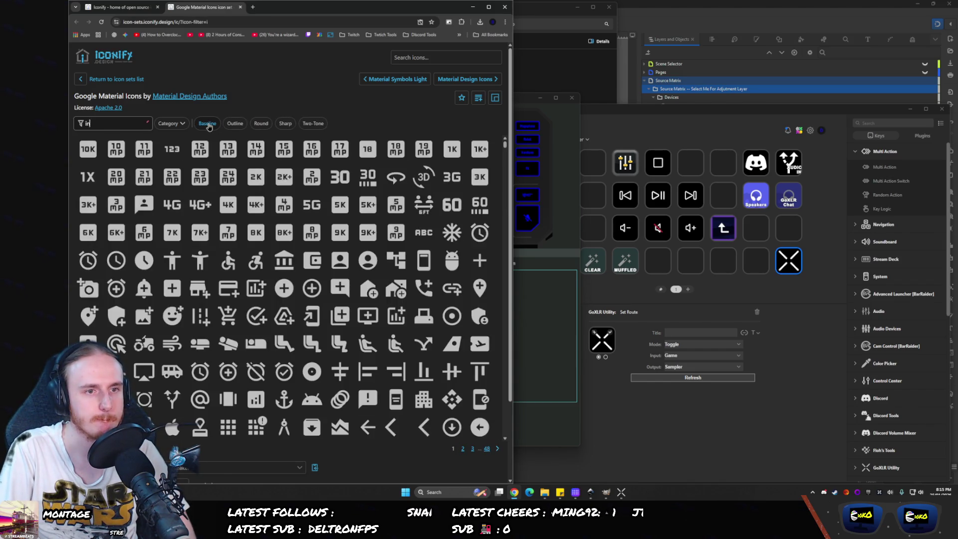
text(input)
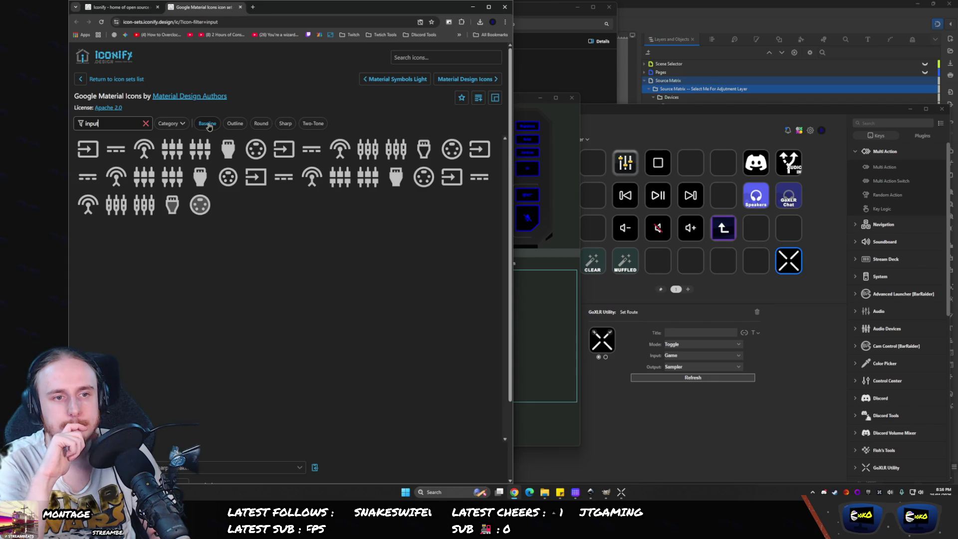
key(ctrl+a)
text(connec)
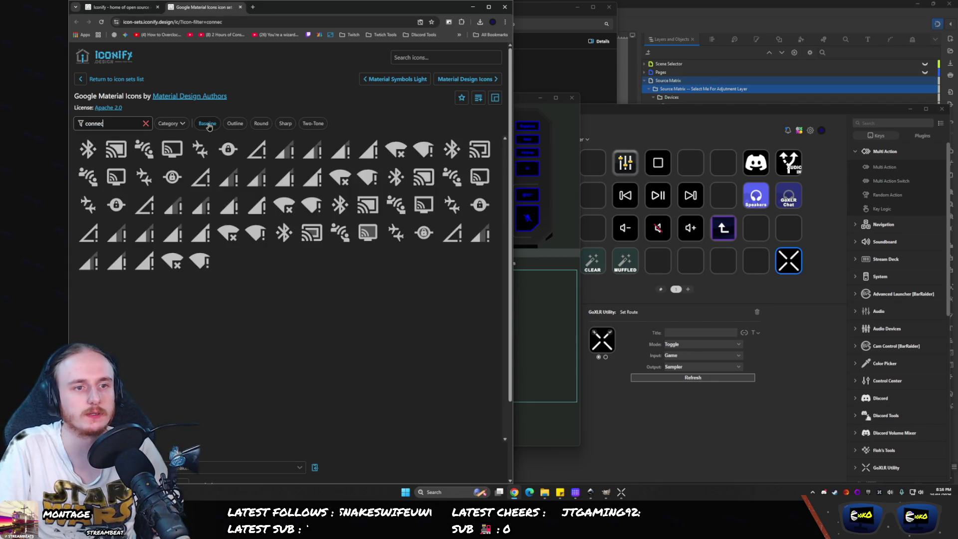
text(tion)
key(ctrl+a)
text(co)
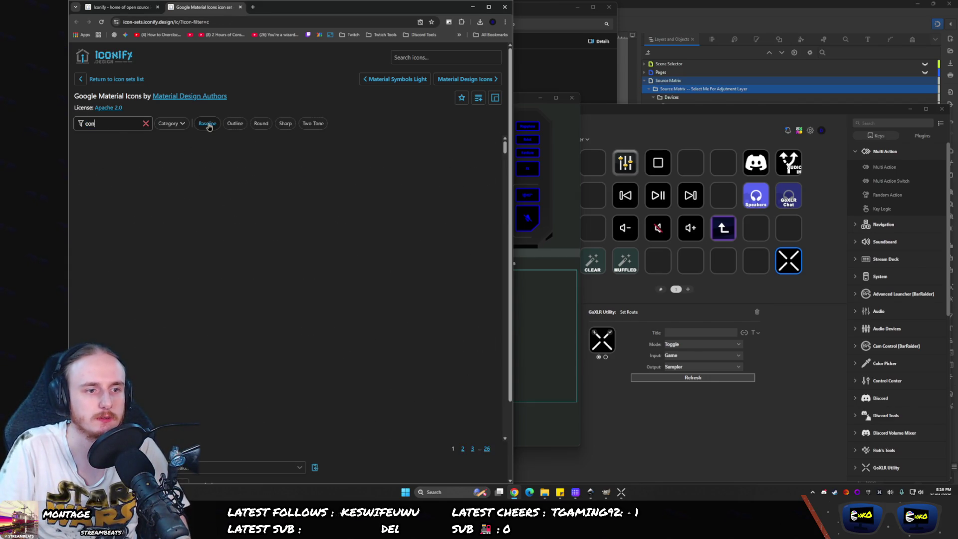
text(nnect)
key(ctrl+a)
text(plug)
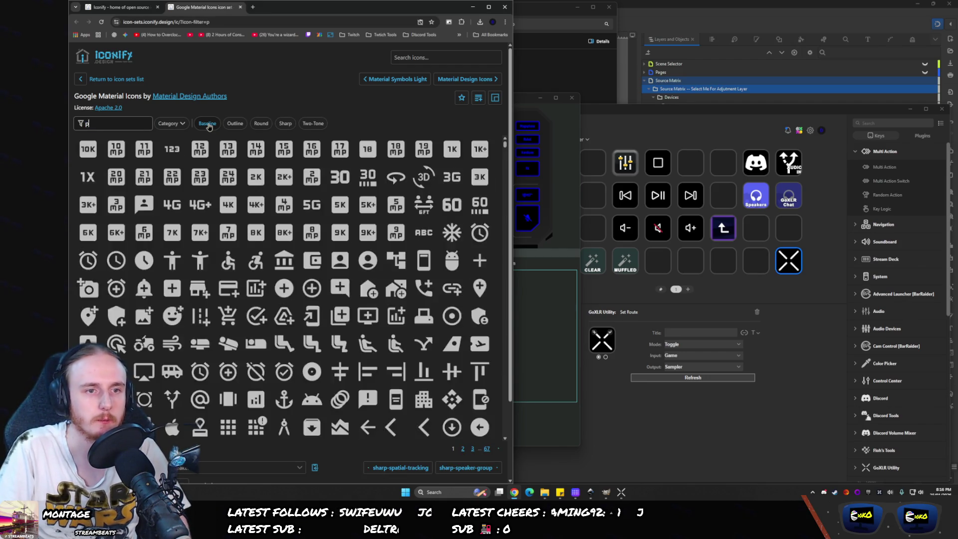
key(ctrl+a)
text(socket)
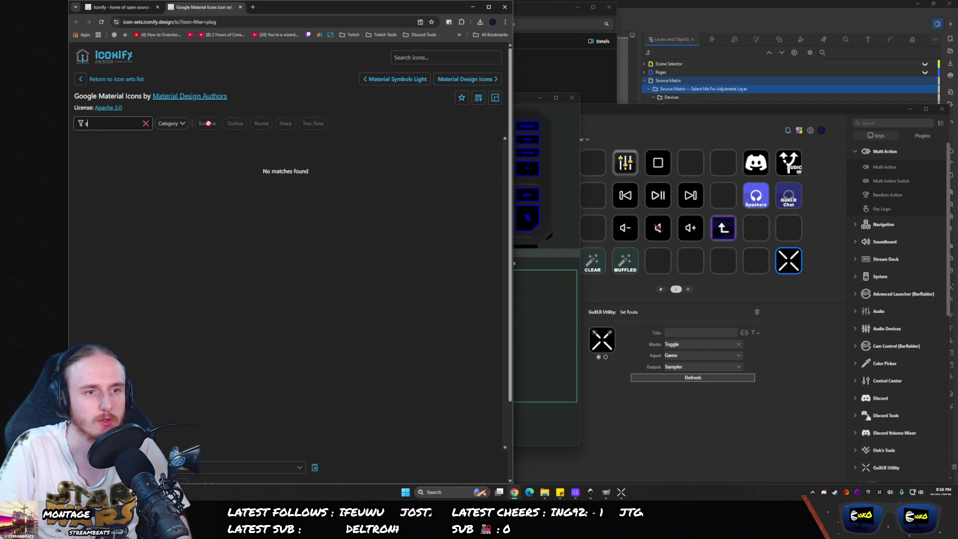
key(ctrl+a)
key(BackSpace)
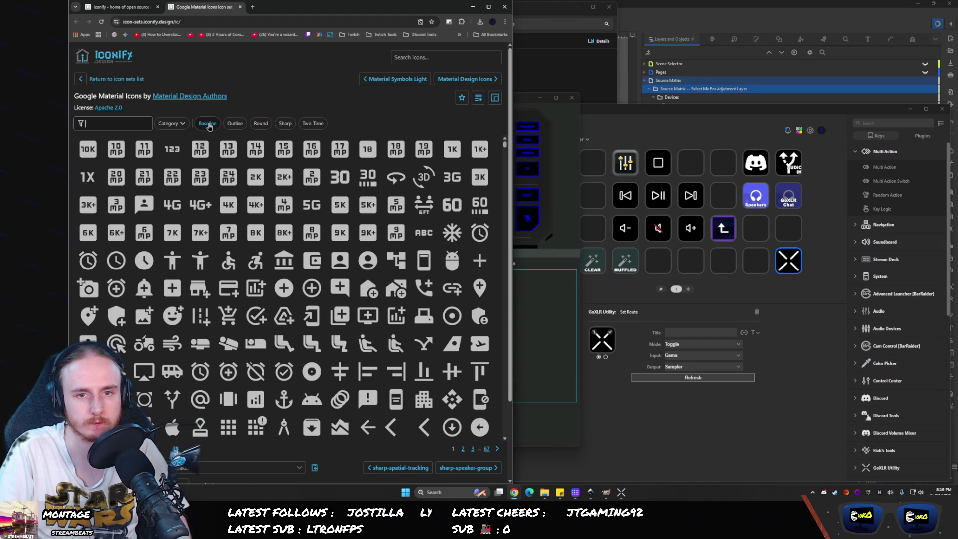
- Try cable, audio and sound, then filter by 'input' and preview an input icon
text(cable)
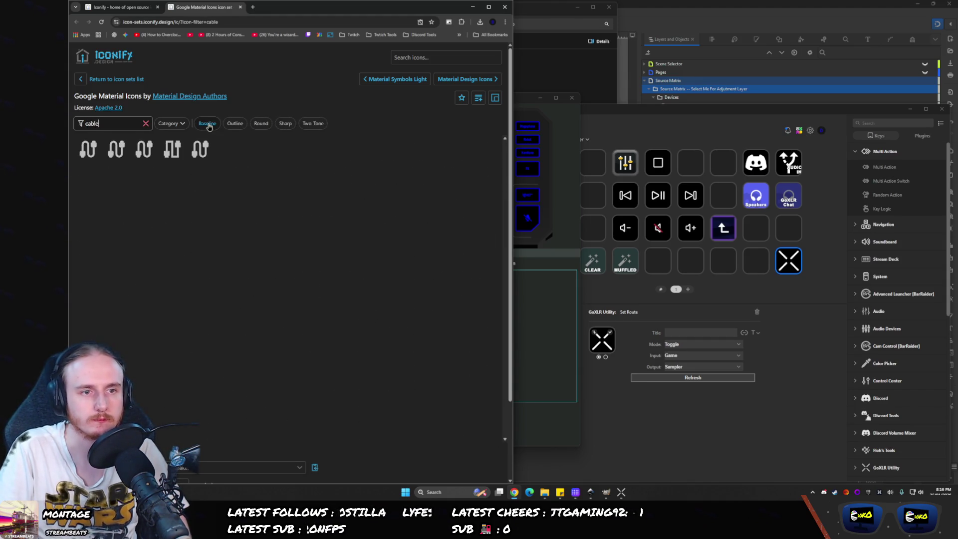
key(ctrl+a)
key(BackSpace)
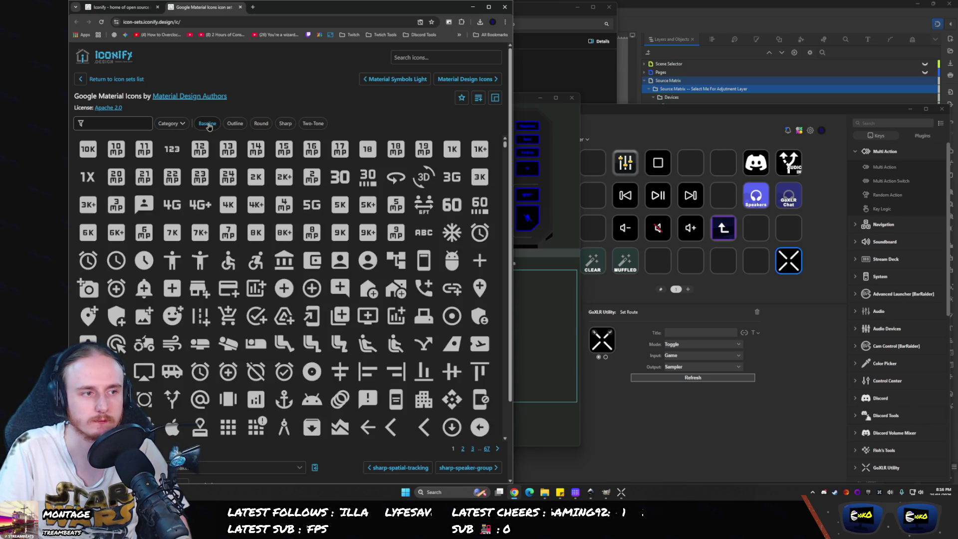
text(audio)
key(ctrl+a)
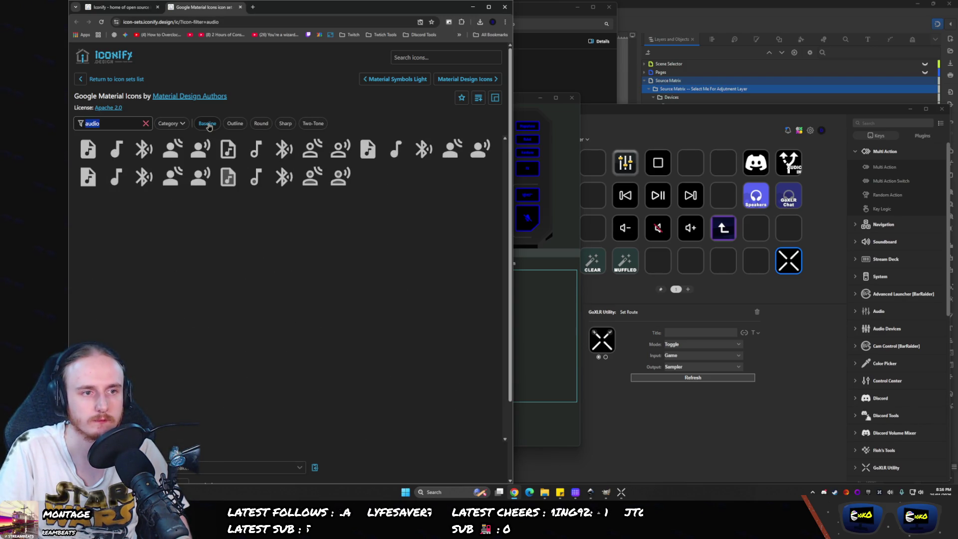
text(so)
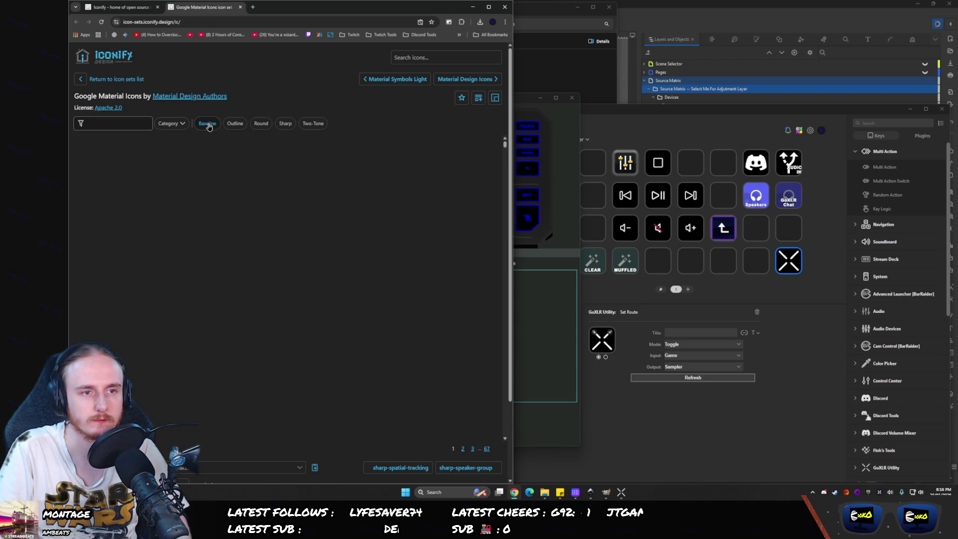
text(und)
key(BackSpace)
key(BackSpace)
key(BackSpace)
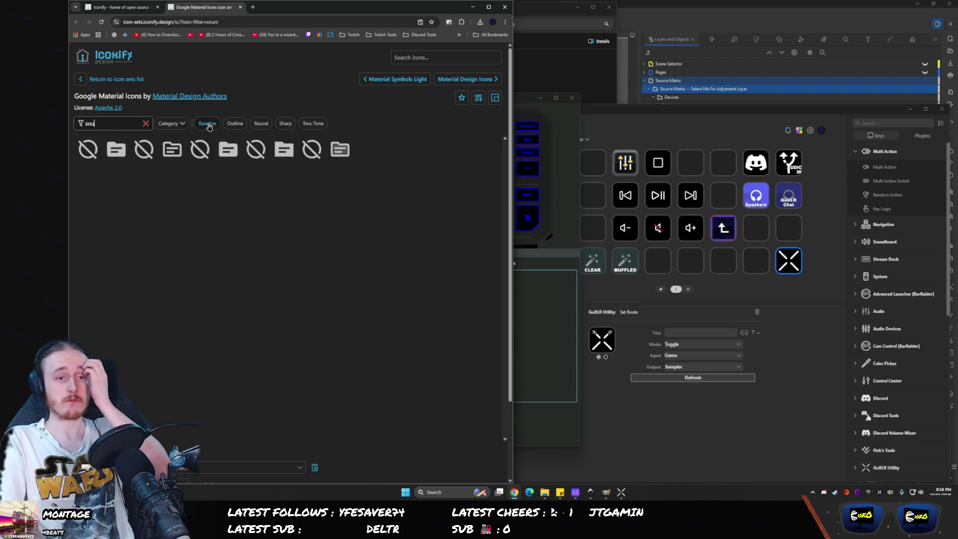
text(input)
key(ctrl+a)
text(c)
key(BackSpace)
text(input)
key(ctrl+a)
text(input)
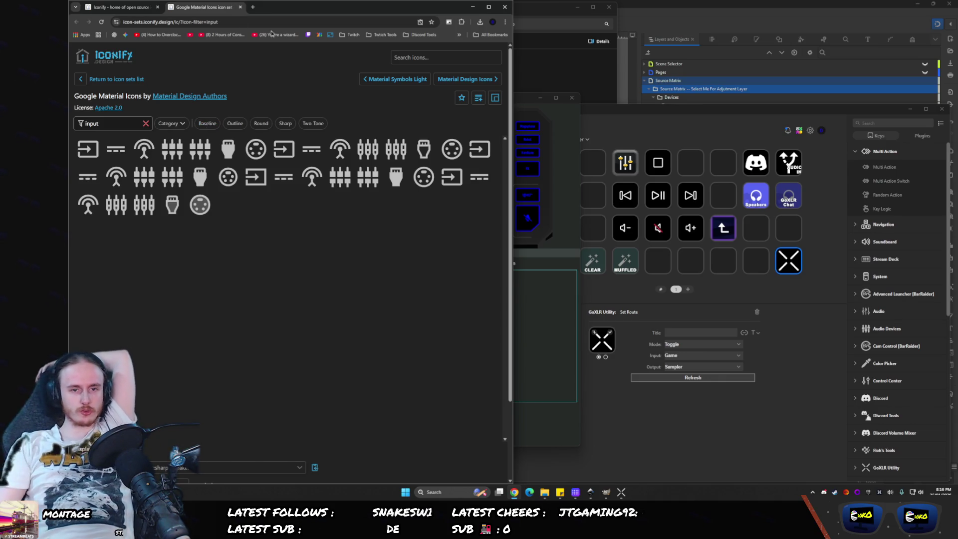
click(284, 179)
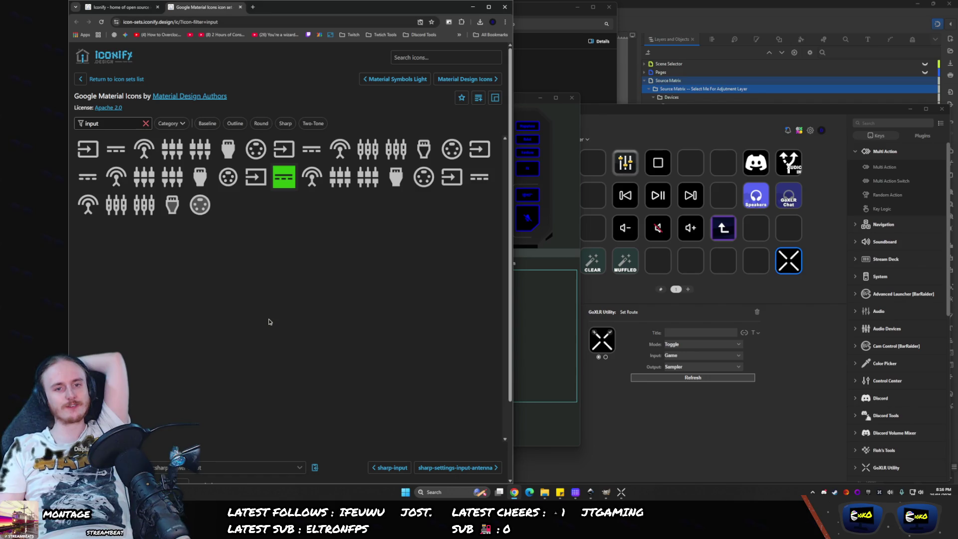
- Filter icons by 'route' and preview a route icon, then change the filter to 'merge'
click(106, 126)
key(ctrl+a)
text(route)
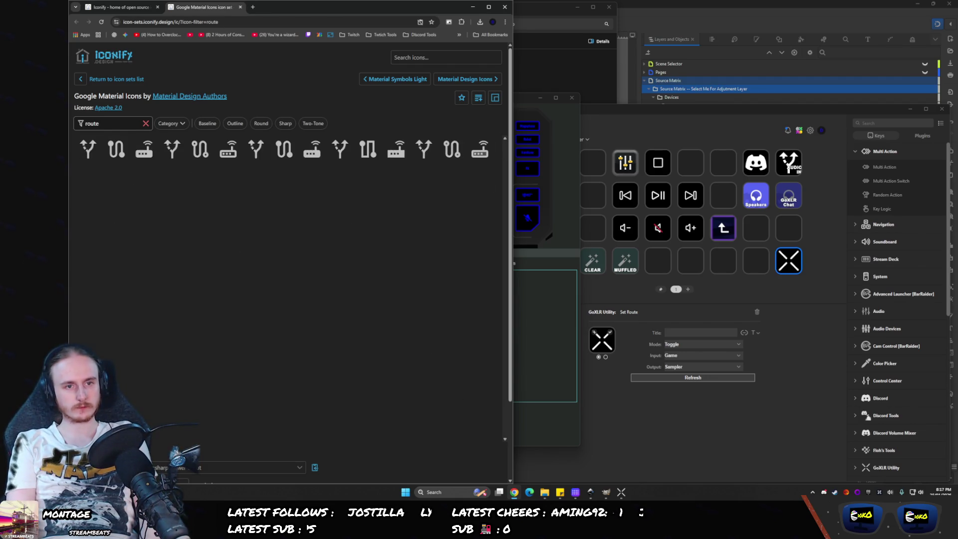
key(ctrl+a)
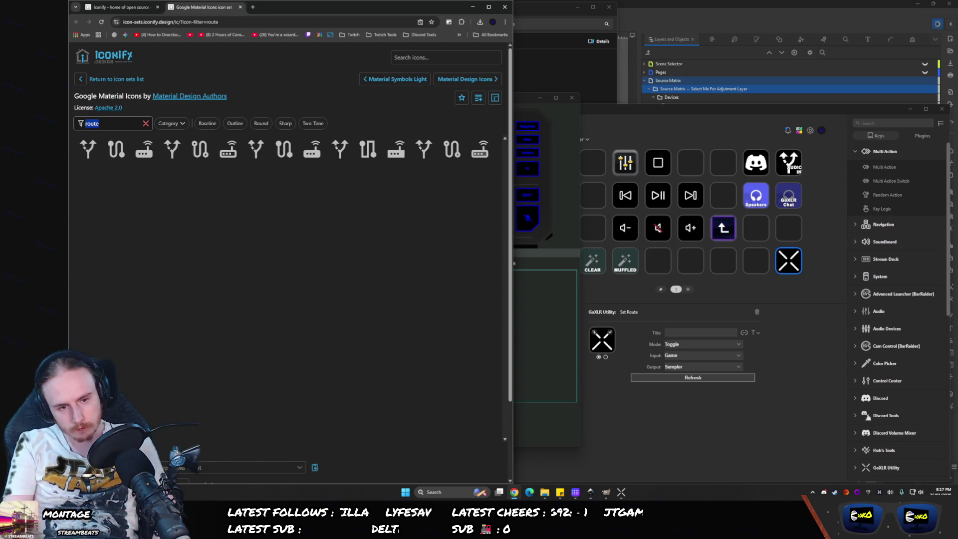
click(172, 148)
double_click(118, 120)
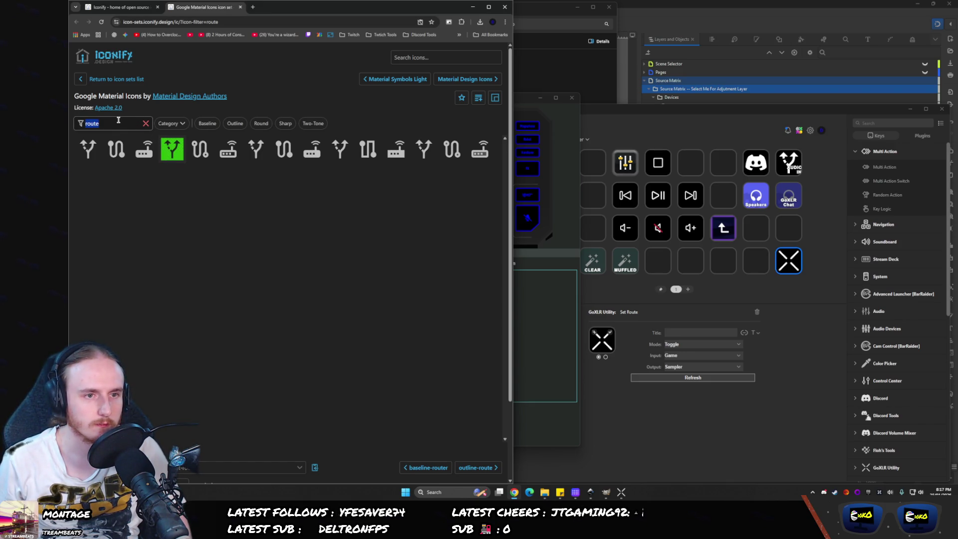
text(merge)
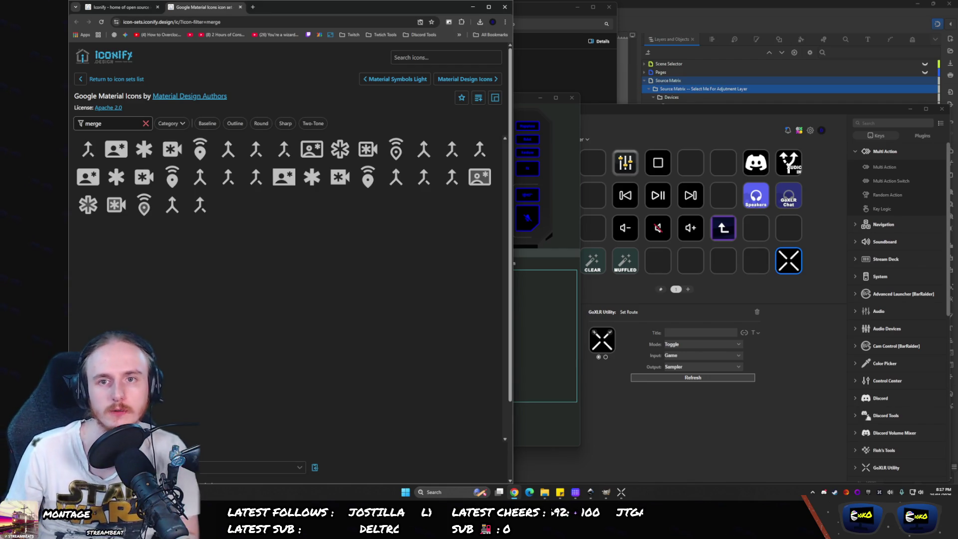
click(776, 28)
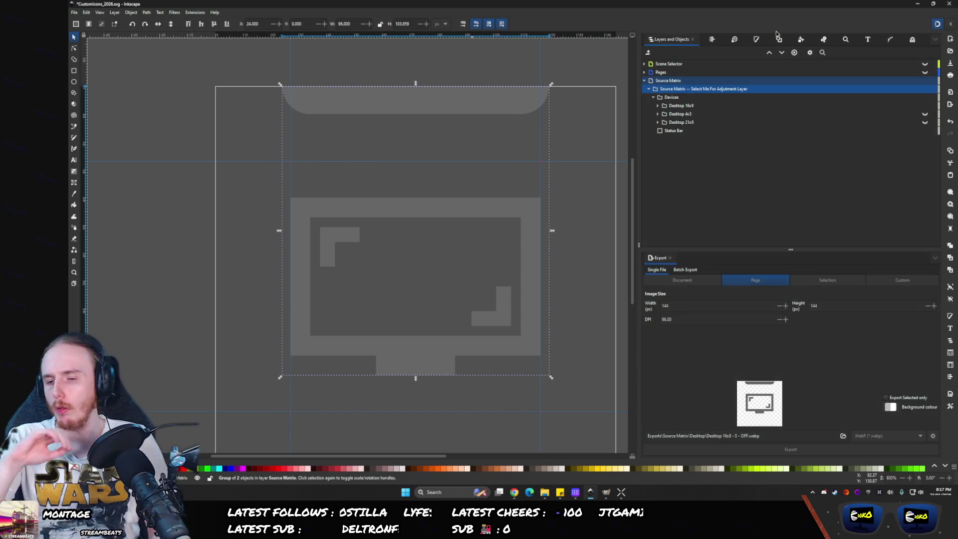
- Turn off Source Matrix's adjustment filter in Pages and hide the Source Matrix layer
click(644, 80)
click(643, 72)
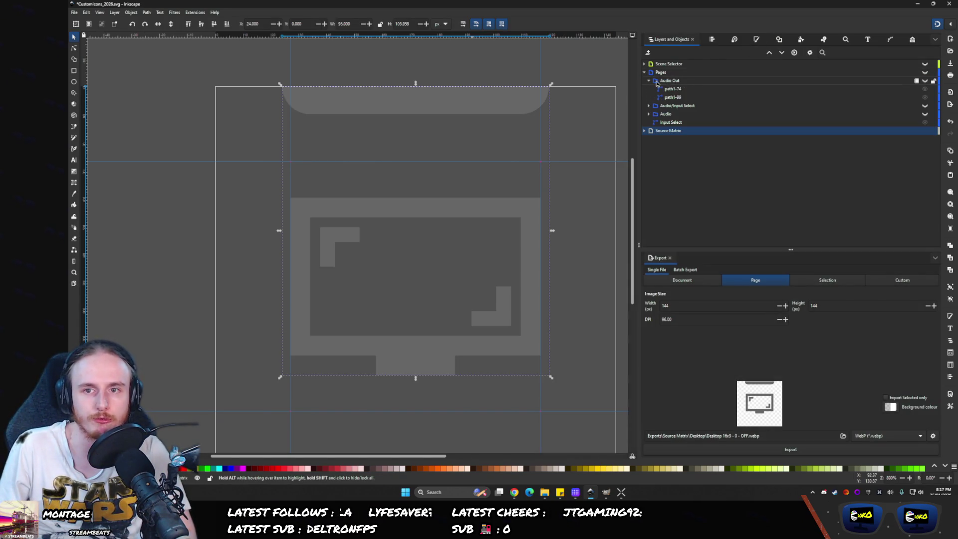
click(656, 88)
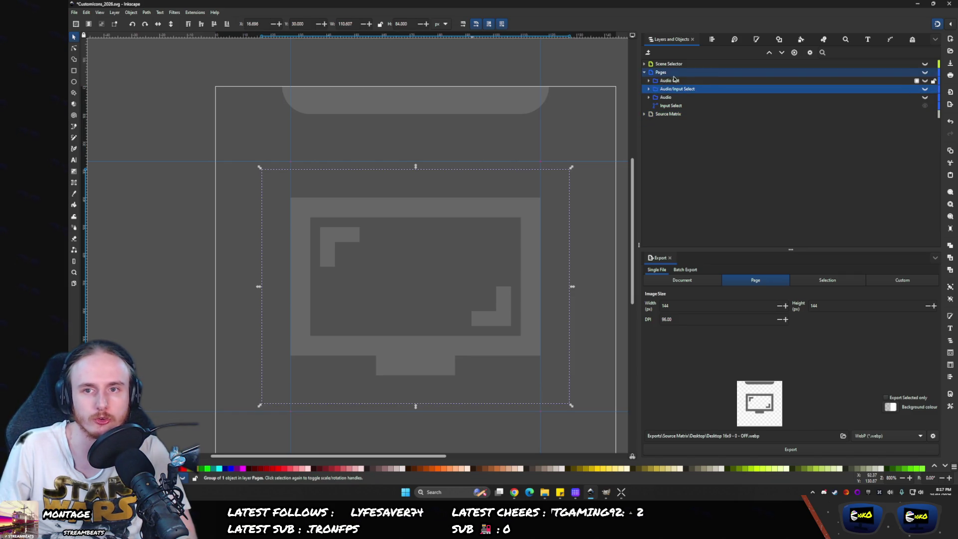
click(643, 114)
click(659, 125)
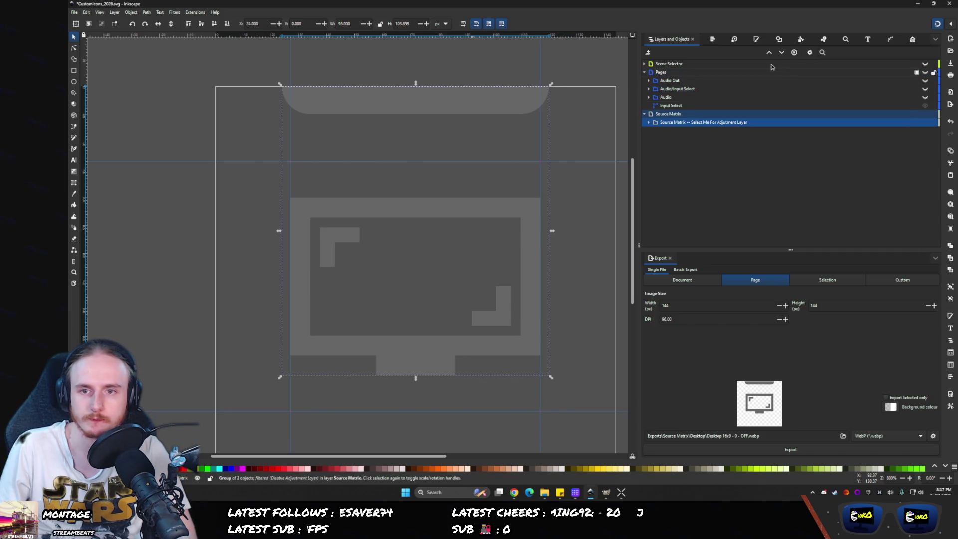
click(907, 41)
click(645, 53)
click(653, 39)
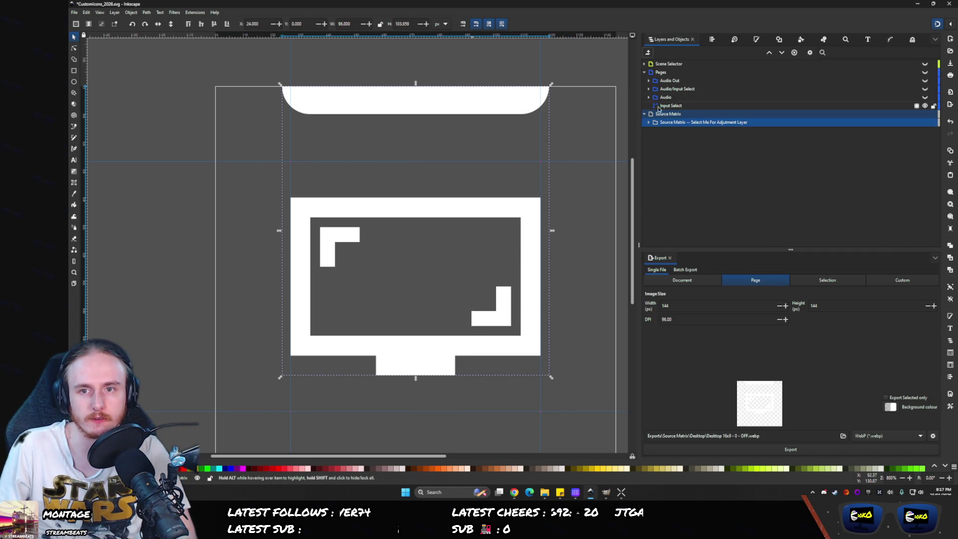
click(924, 115)
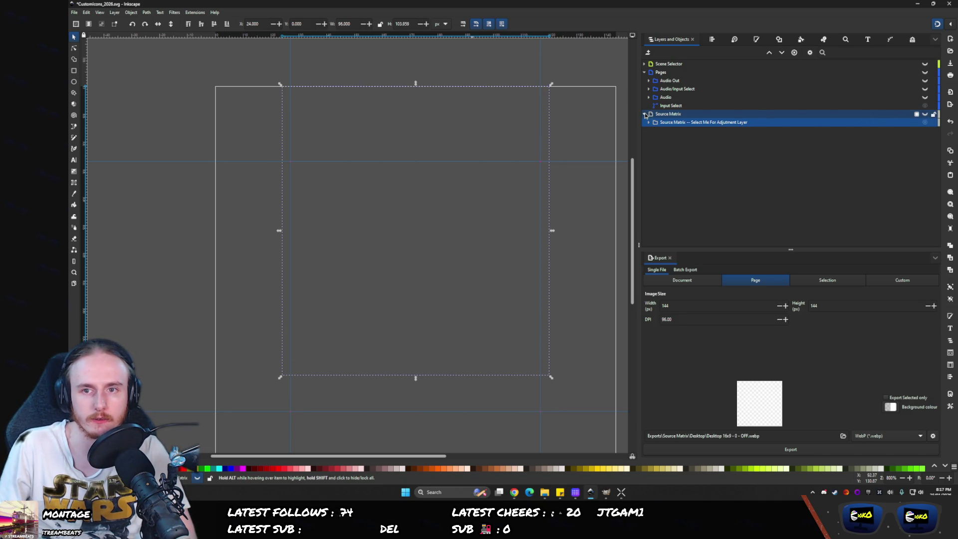
click(644, 114)
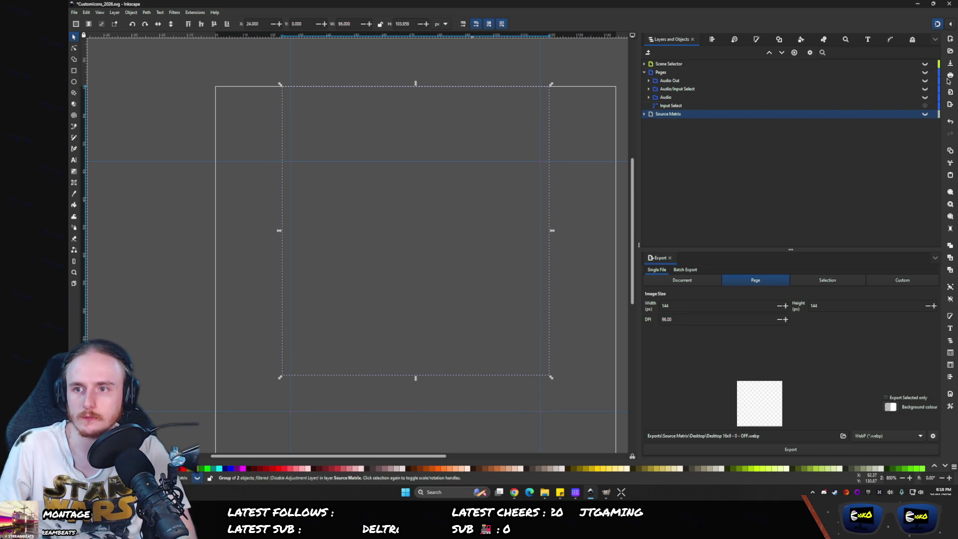
- Make the white Audio Out icon visible, keeping Input Select hidden
click(925, 89)
click(925, 106)
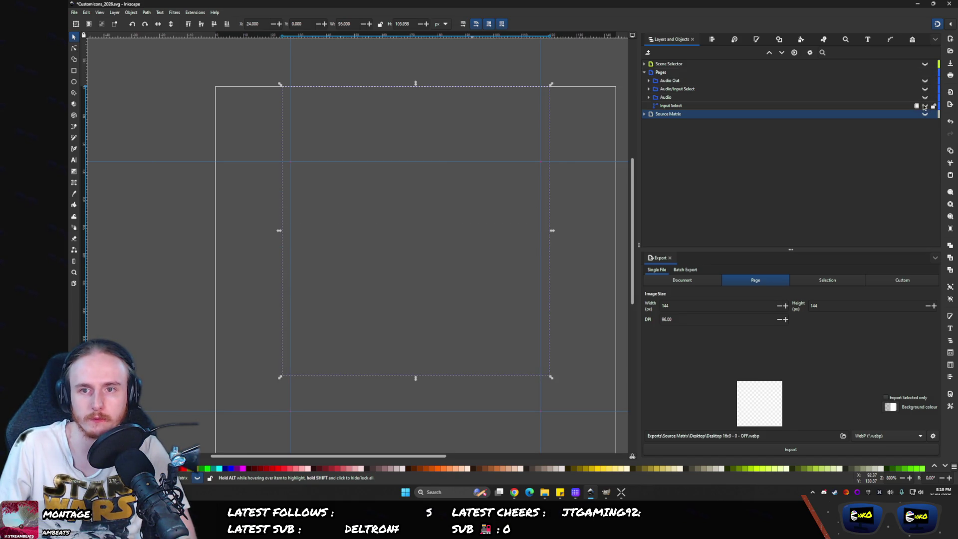
click(657, 98)
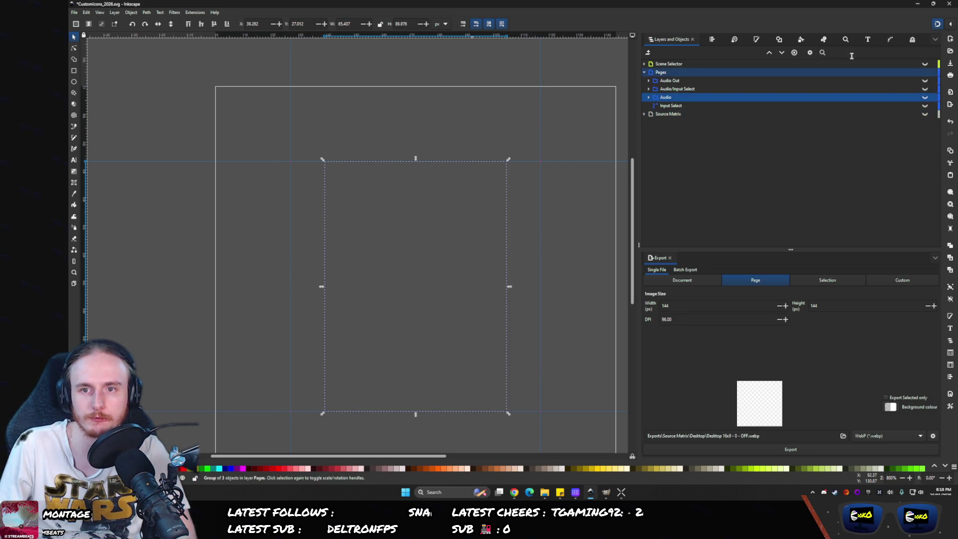
click(654, 82)
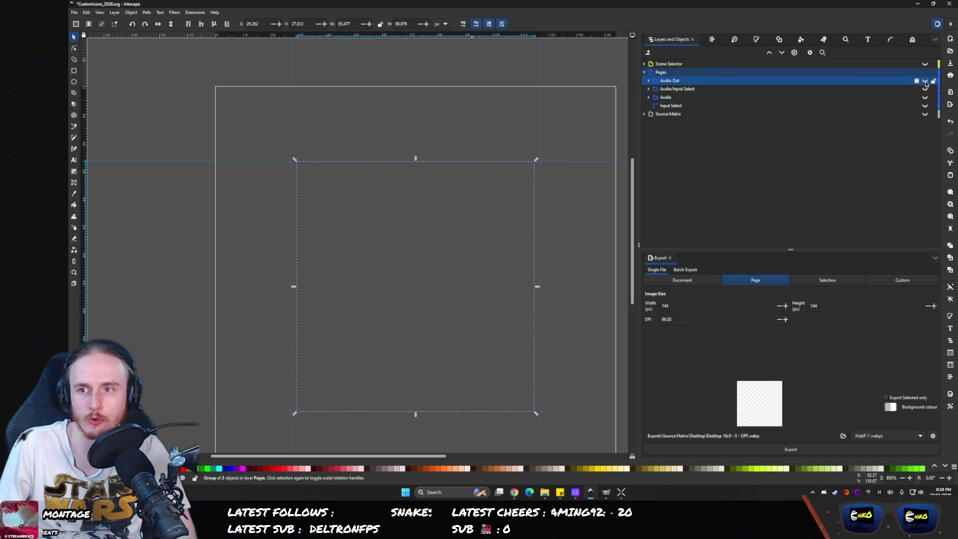
click(924, 80)
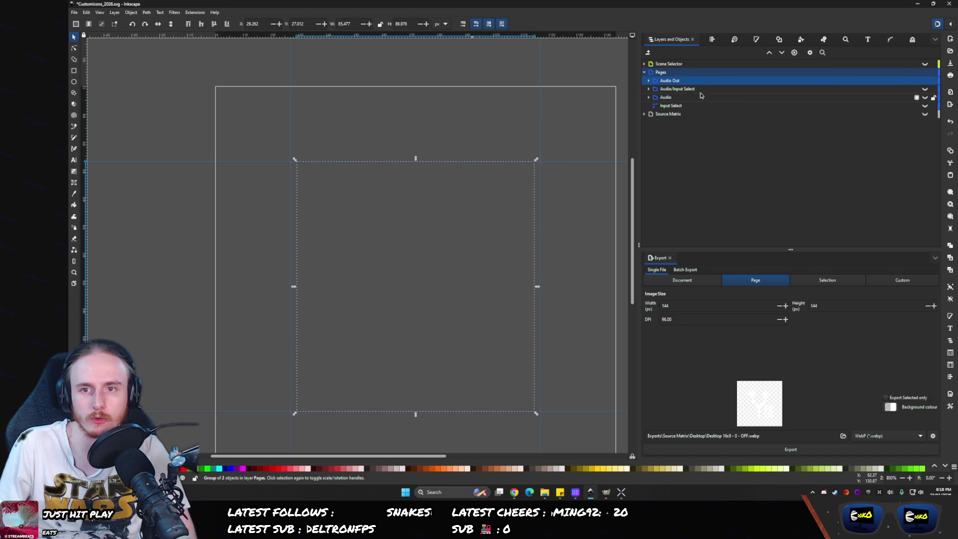
click(648, 81)
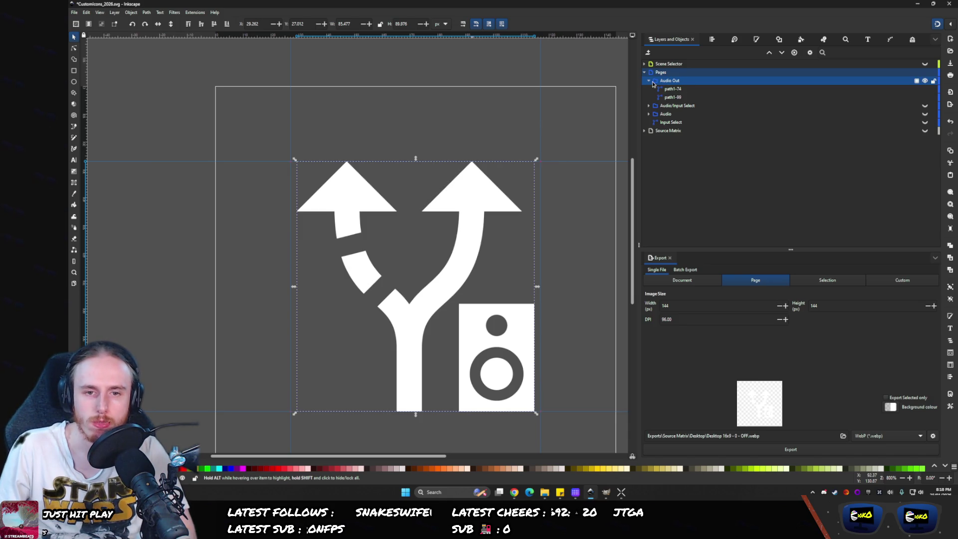
- Duplicate the Audio Out group with Ctrl+D
key(Escape)
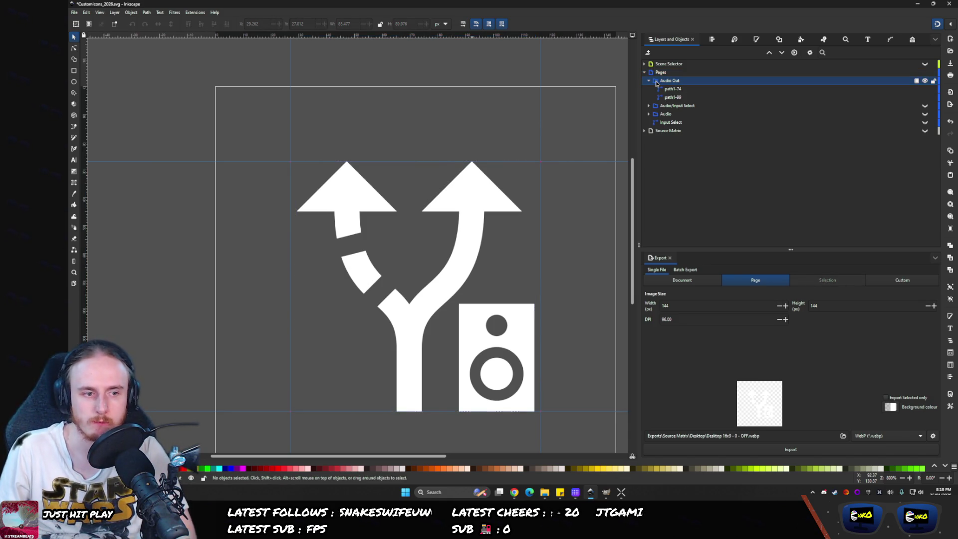
click(656, 83)
key(Escape)
key(ctrl+d)
click(656, 83)
key(ctrl+d)
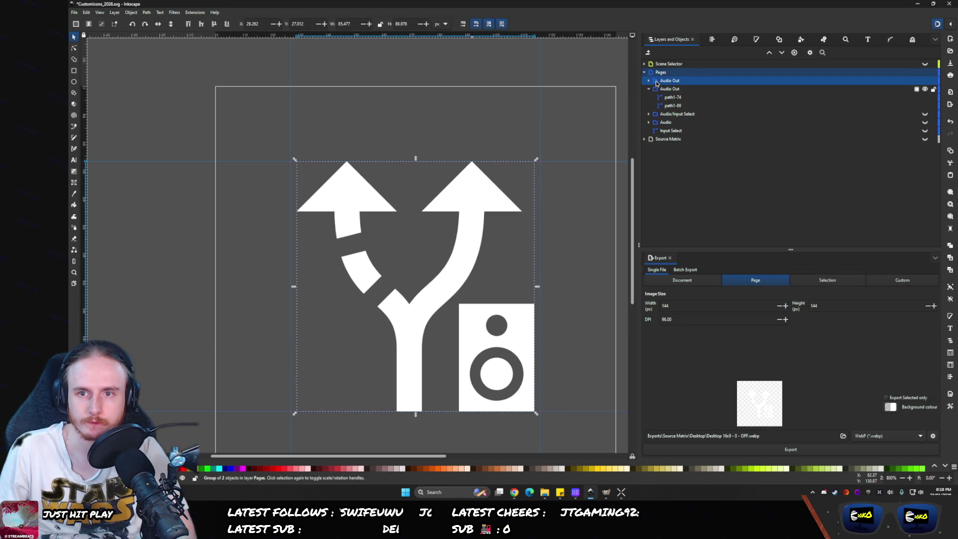
click(514, 492)
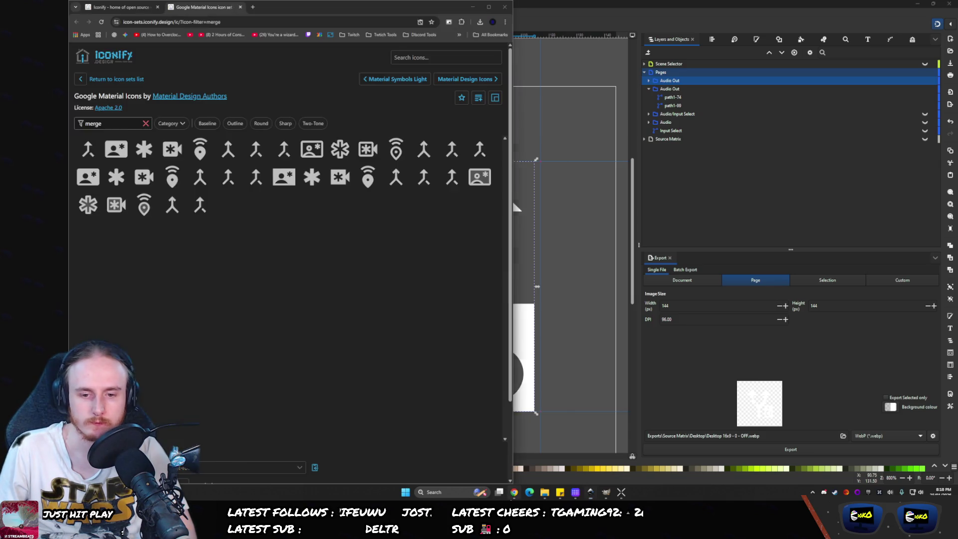
- Filter icons by 'mic' and preview microphone icons, including the external-plug mic
text(microp)
key(ctrl+a)
text(micp)
key(BackSpace)
text(r)
key(BackSpace)
key(BackSpace)
key(BackSpace)
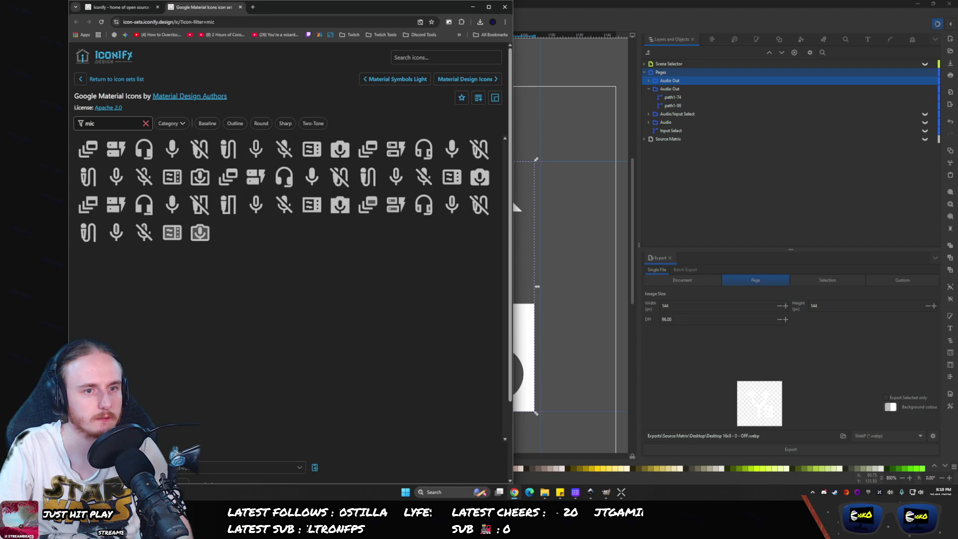
click(165, 150)
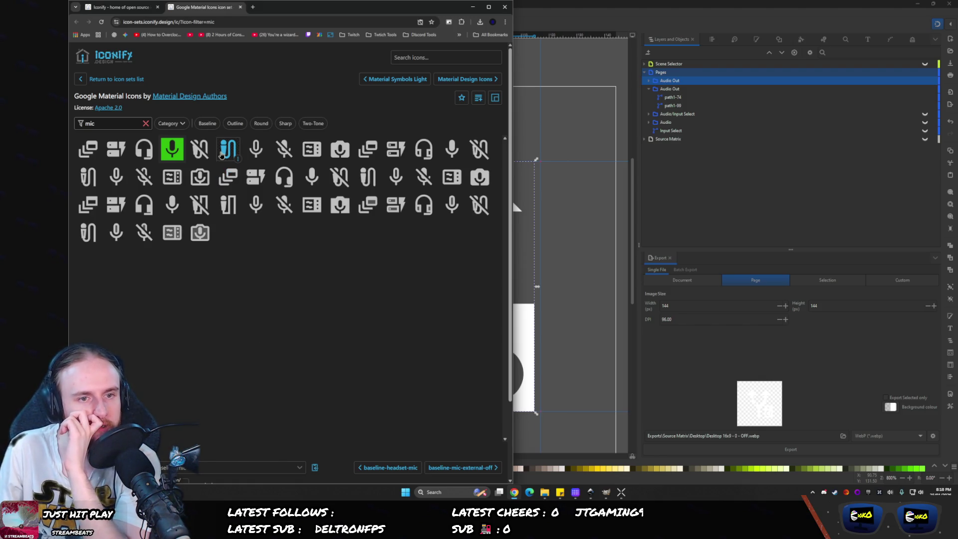
click(221, 155)
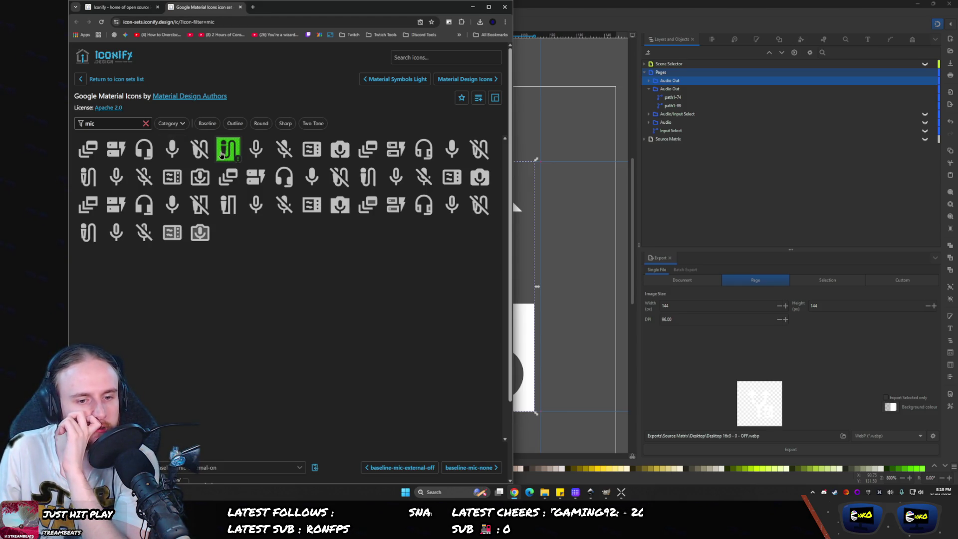
- Filter by 'external' and download the sharp mic-external-on icon as SVG
double_click(90, 123)
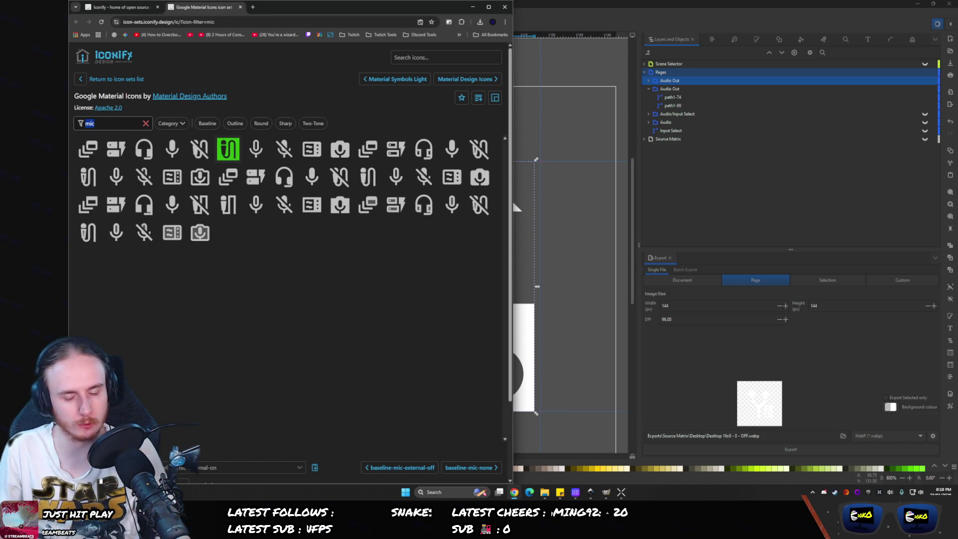
text(external-)
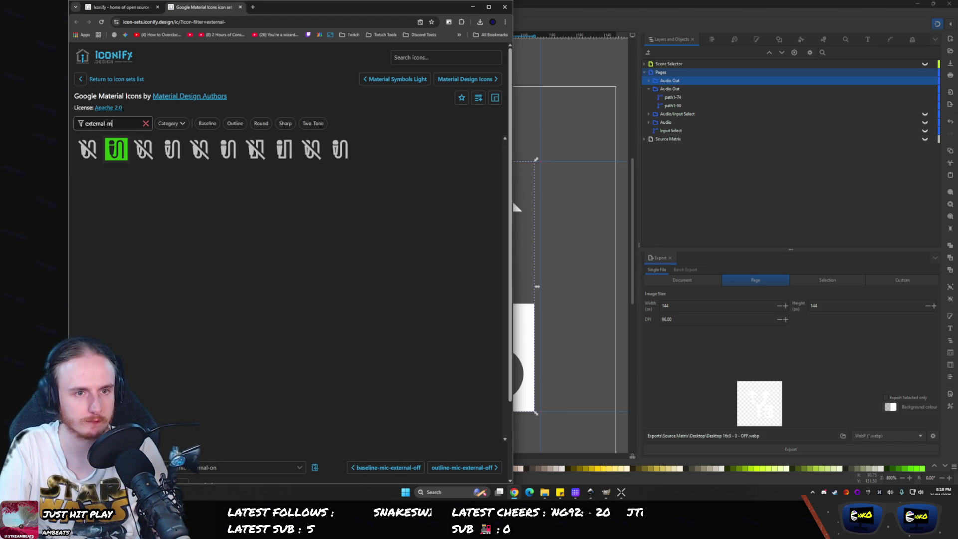
text(mic)
key(BackSpace)
key(BackSpace)
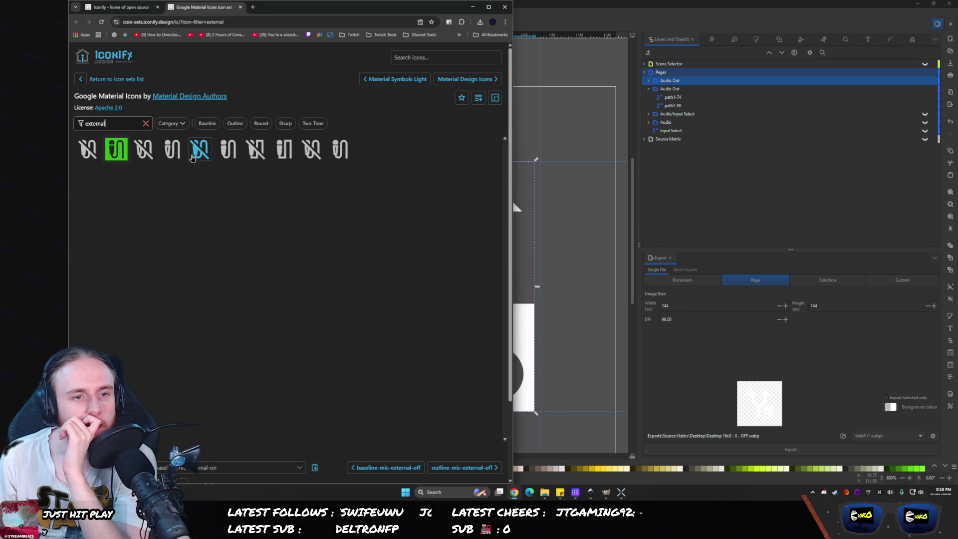
click(292, 152)
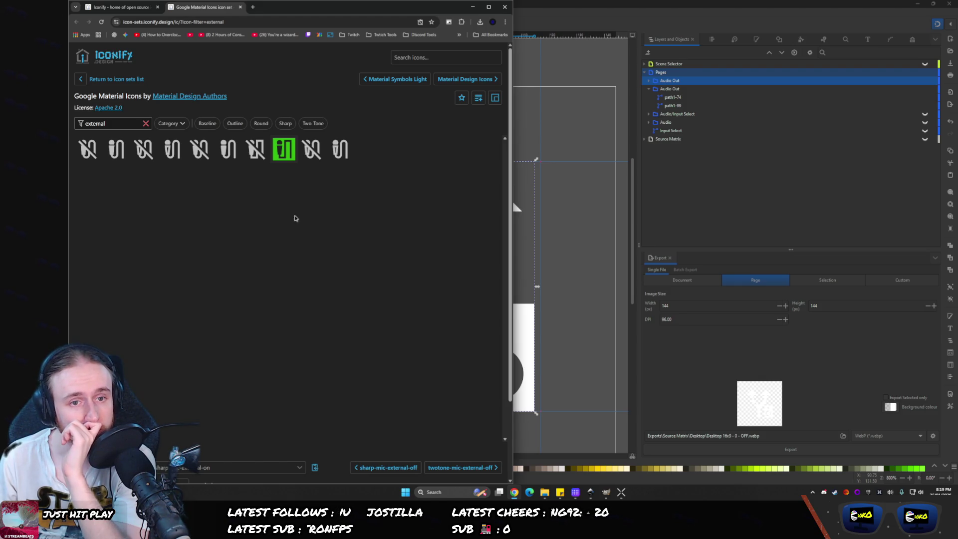
scroll(369, 467, down, 2)
click(435, 454)
click(777, 183)
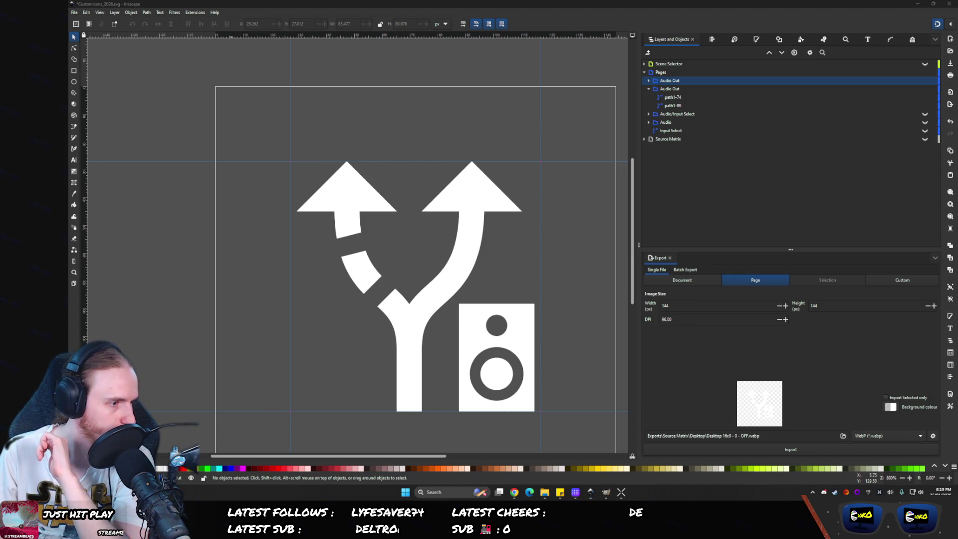
- Import the downloaded mic SVG onto the canvas and select its path for node editing
drag(229, 297, 454, 351)
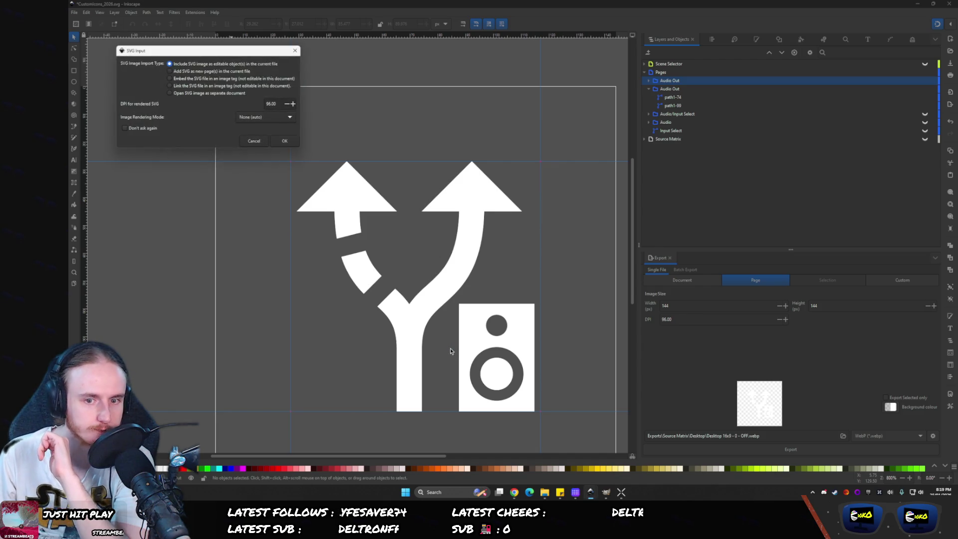
click(283, 140)
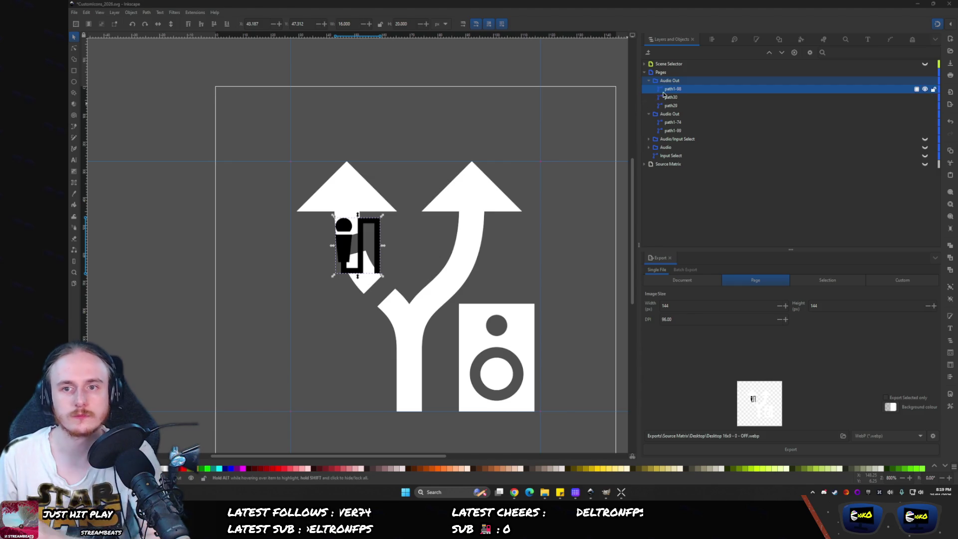
click(664, 97)
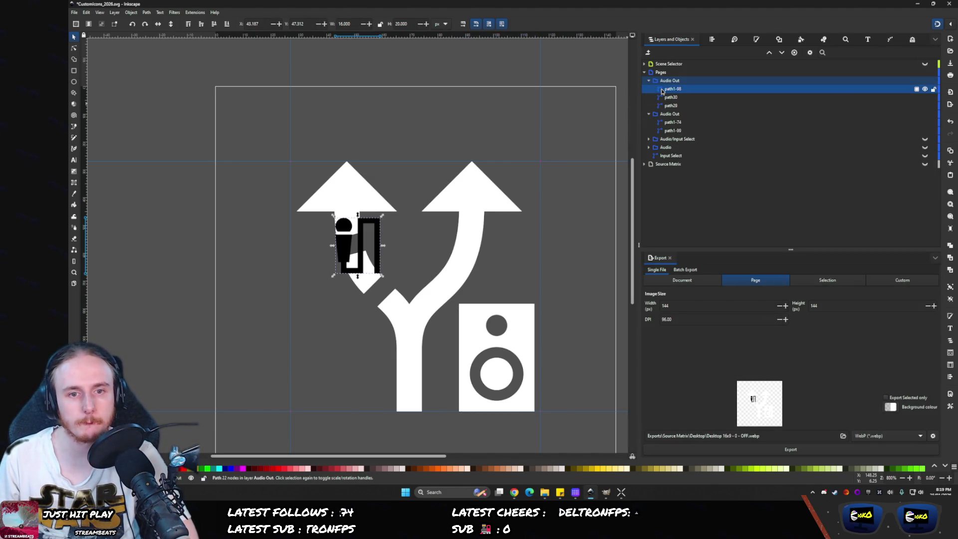
click(671, 88)
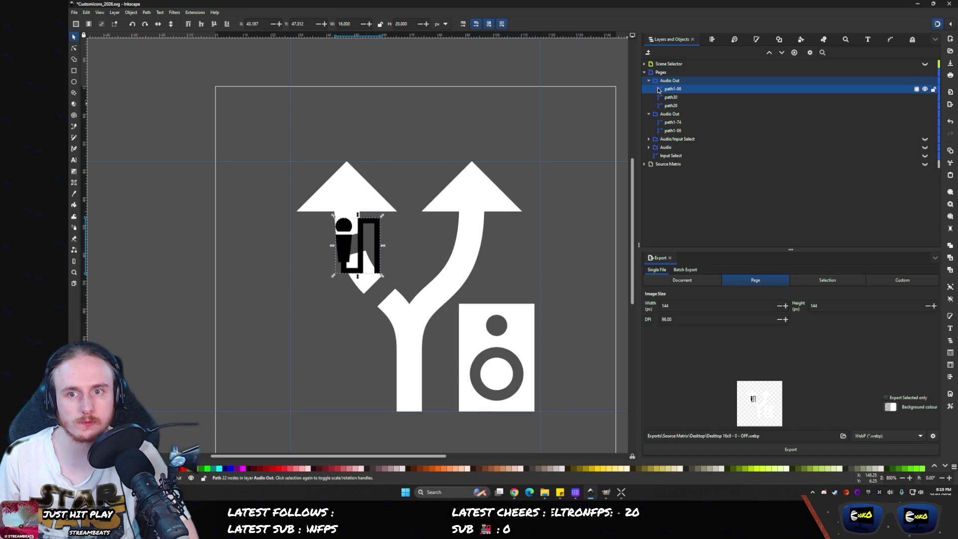
click(73, 48)
- Delete the plug's bars, arms, stem and tail nodes, leaving only the microphone
scroll(360, 245, up, 1)
scroll(360, 244, up, 4)
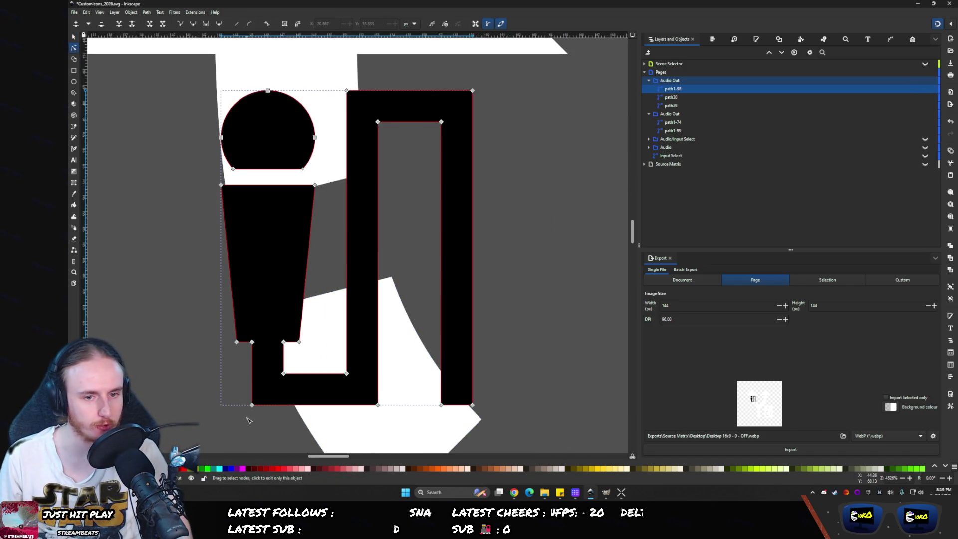
drag(519, 429, 434, 389)
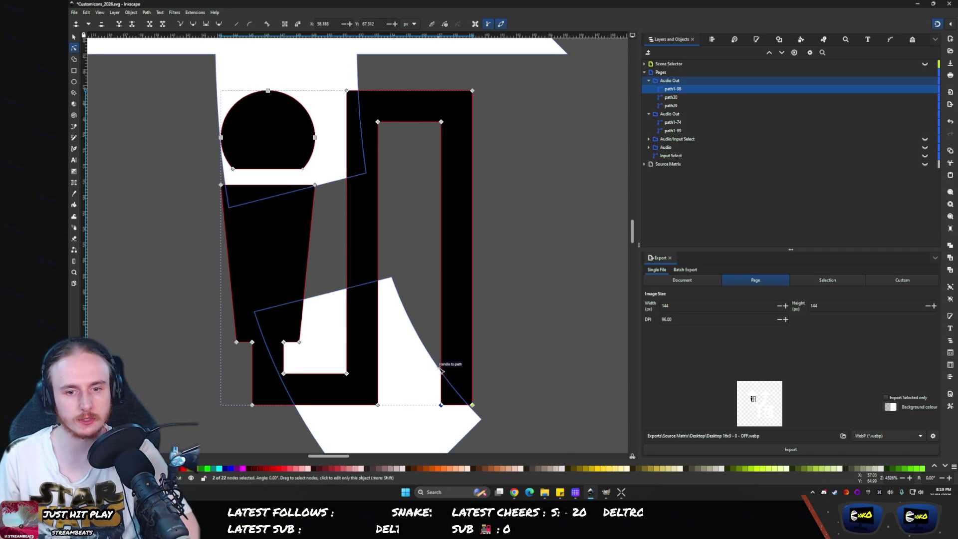
key(Delete)
drag(494, 65, 417, 149)
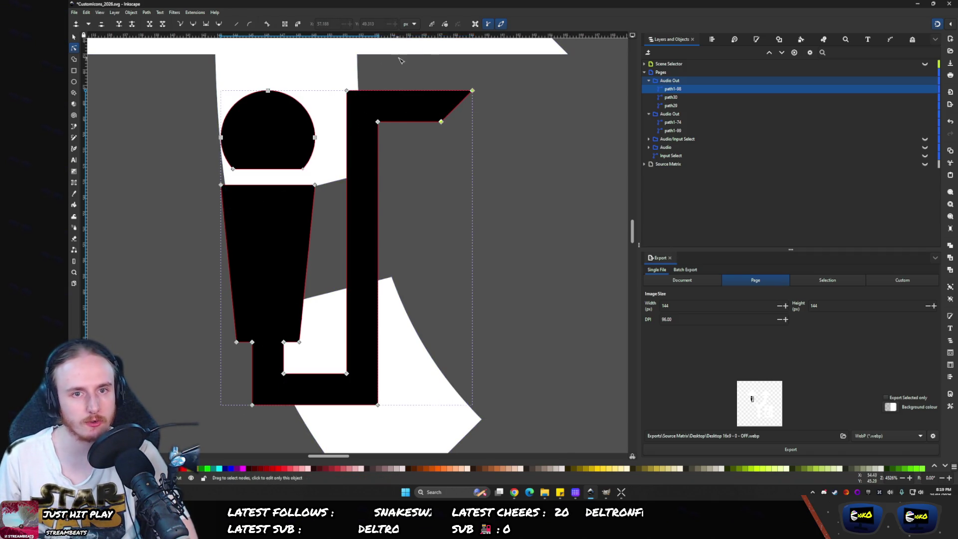
key(Delete)
key(Delete)
drag(416, 417, 342, 367)
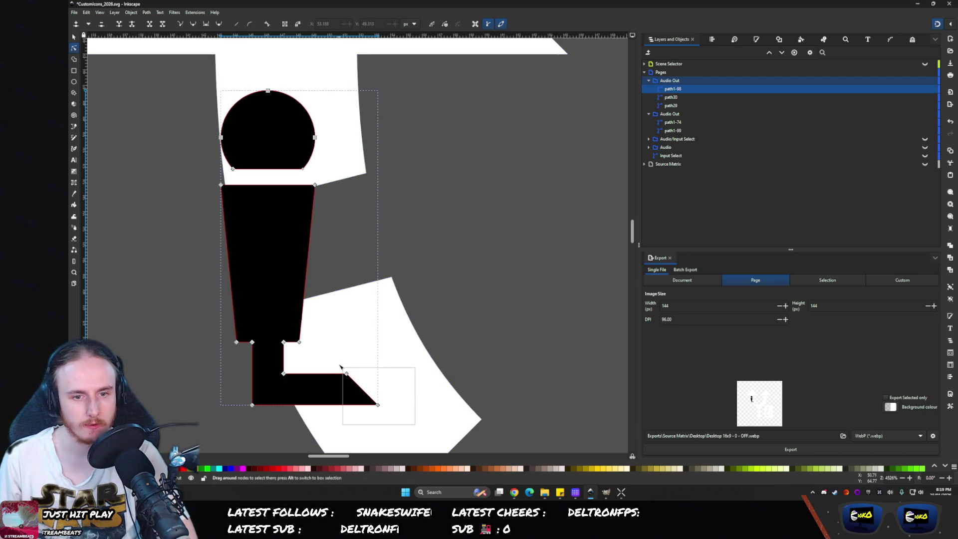
key(Delete)
drag(248, 381, 250, 384)
key(Delete)
mouse_move(289, 355)
mouse_down()
mouse_move(270, 330)
mouse_move(251, 328)
mouse_up()
key(Delete)
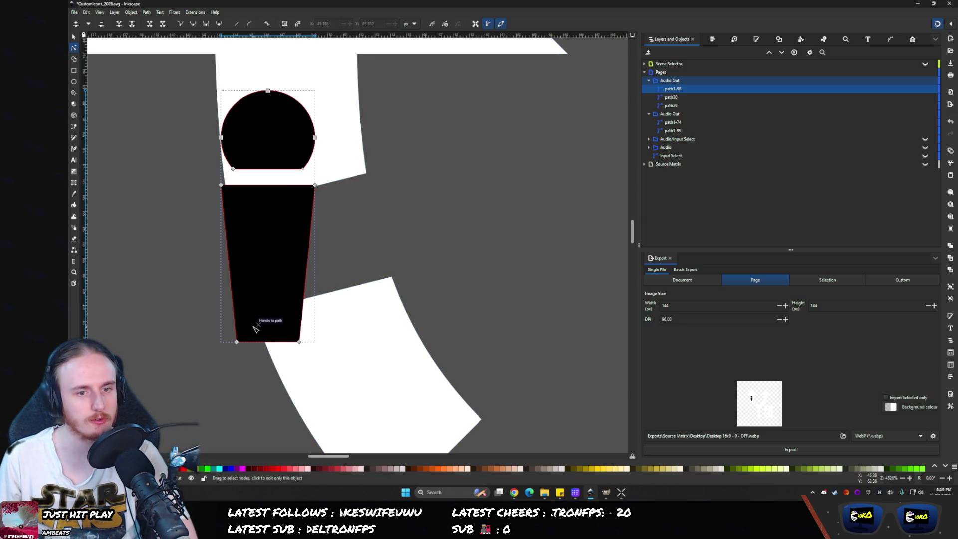
scroll(272, 334, down, 7)
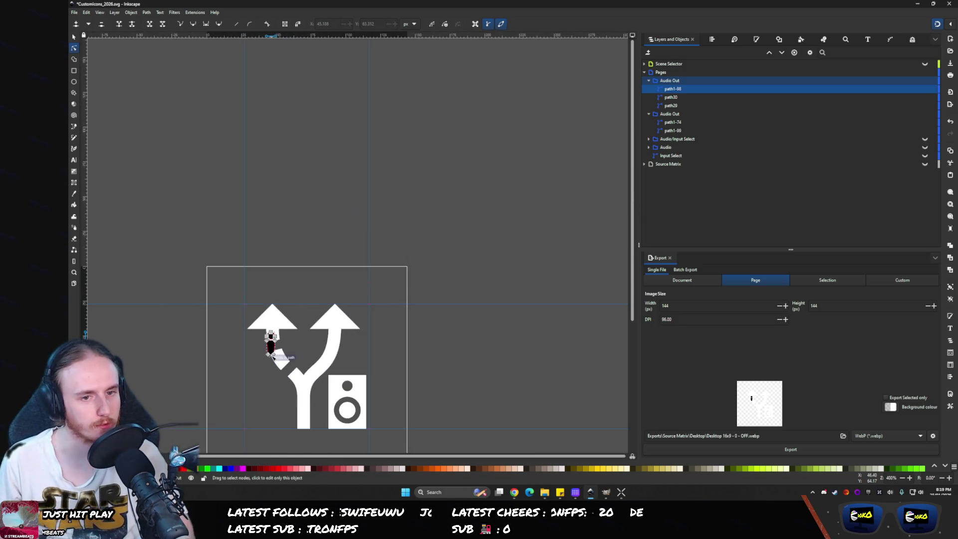
- Move the mic onto the speaker area, snapped to the guide
key(s)
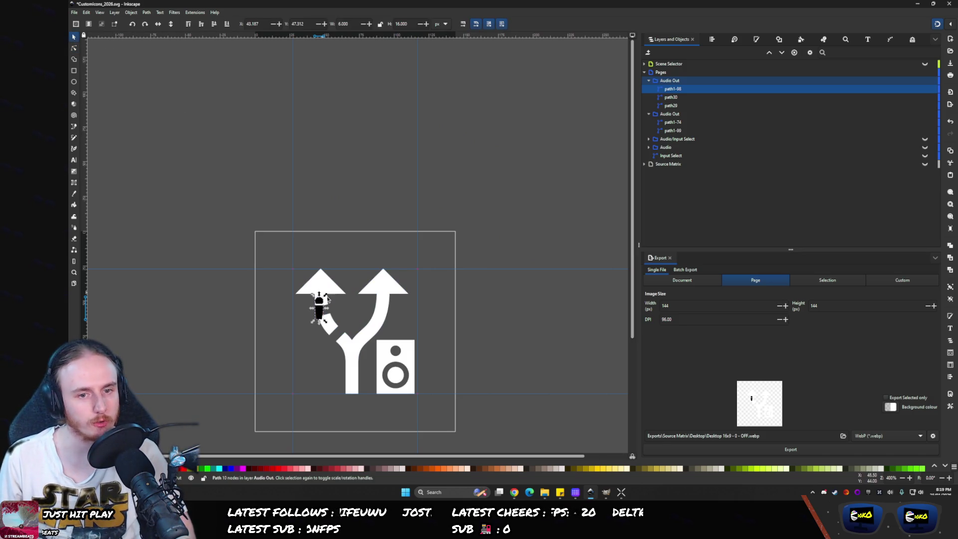
drag(327, 317, 413, 385)
scroll(412, 394, up, 3)
scroll(412, 395, up, 3)
mouse_move(402, 335)
mouse_down()
mouse_move(444, 376)
mouse_move(436, 373)
mouse_up()
scroll(406, 257, down, 3)
- Enlarge the mic to about twice its size, fitting its corner to the guide
mouse_move(397, 236)
mouse_down()
mouse_move(282, 141)
mouse_move(341, 185)
mouse_move(369, 239)
mouse_move(350, 220)
mouse_move(353, 183)
mouse_up()
mouse_move(363, 149)
mouse_down()
mouse_move(231, 62)
mouse_move(252, 75)
mouse_move(336, 59)
mouse_move(317, 50)
mouse_move(326, 54)
mouse_move(325, 46)
mouse_move(327, 56)
mouse_up()
scroll(389, 157, up, 6)
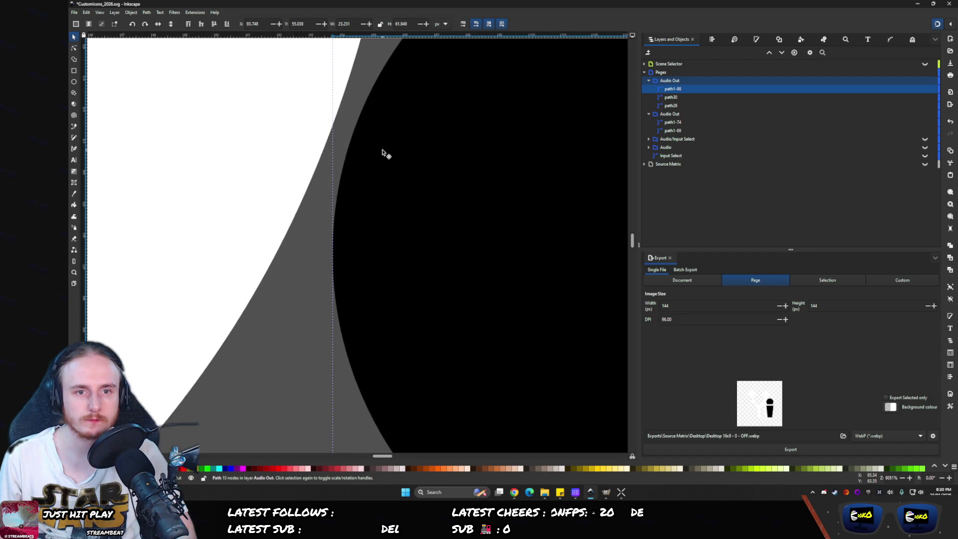
scroll(405, 170, down, 3)
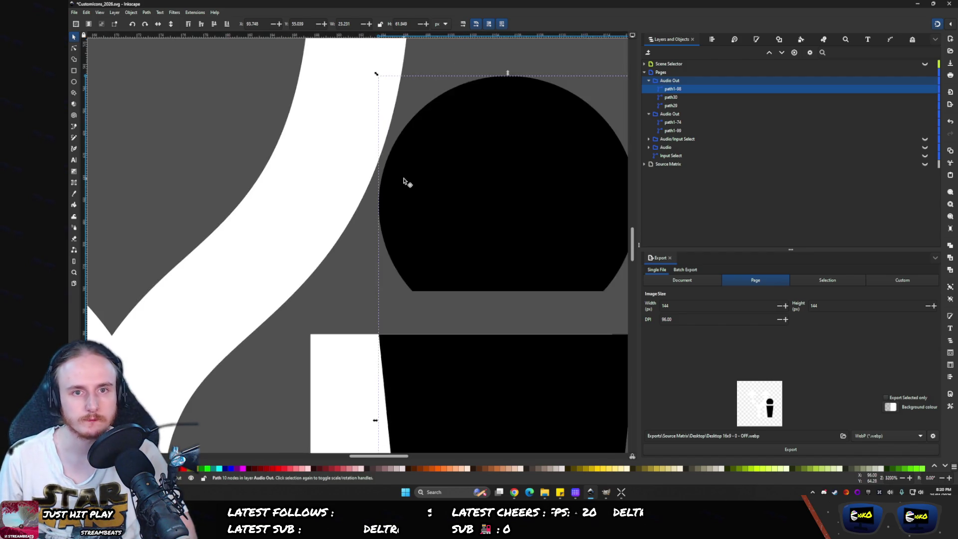
key(Left)
key(Up)
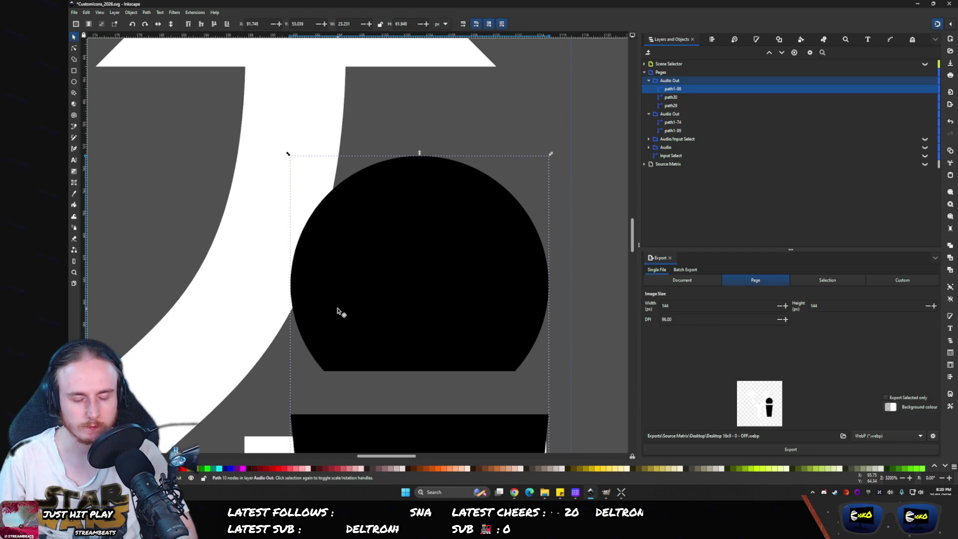
key(ctrl+z)
key(ctrl+z)
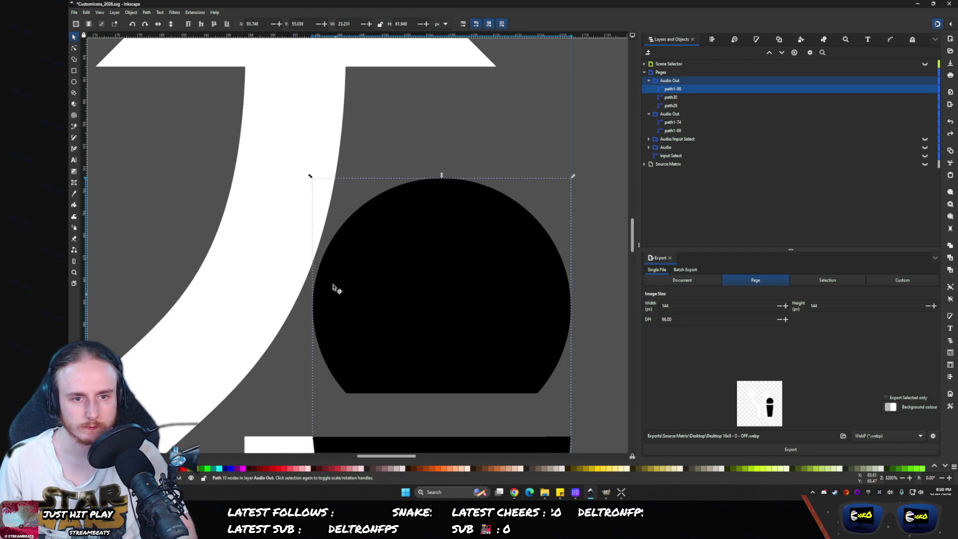
mouse_move(310, 176)
mouse_down()
mouse_move(293, 164)
mouse_move(302, 166)
mouse_up()
ctrl+scroll(366, 287, down, 6)
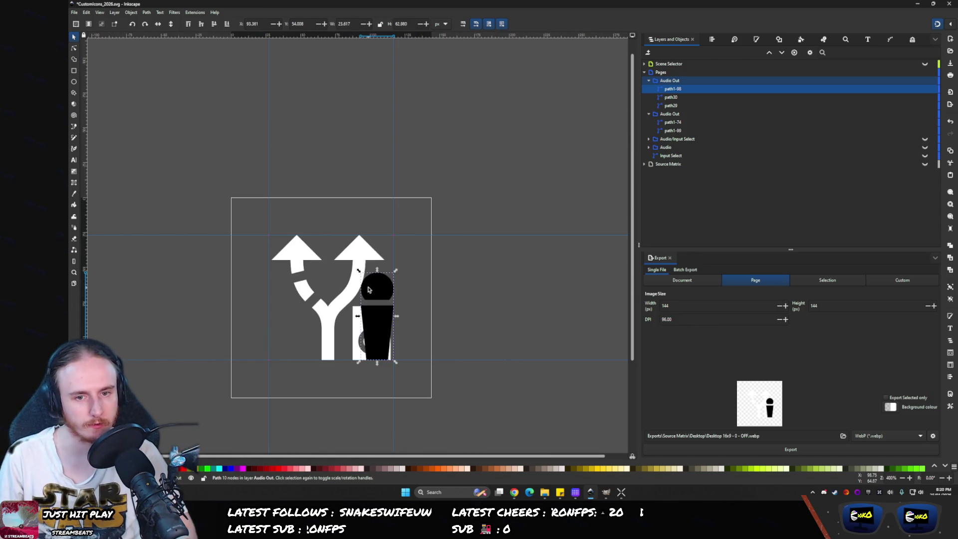
ctrl+scroll(368, 289, up, 6)
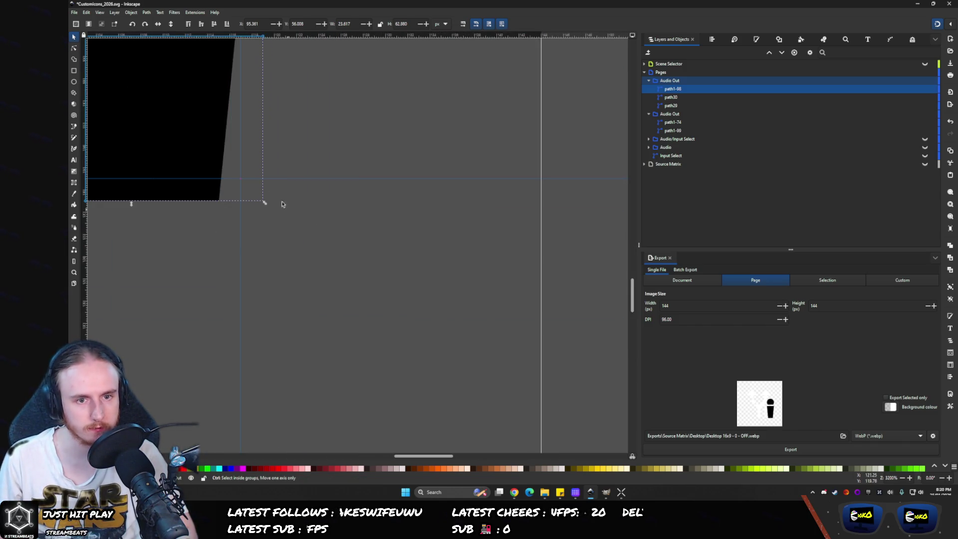
mouse_move(266, 203)
mouse_down()
mouse_move(239, 182)
mouse_move(241, 140)
mouse_move(229, 141)
mouse_move(230, 153)
mouse_up()
ctrl+scroll(228, 120, down, 2)
ctrl+scroll(230, 152, down, 3)
scroll(239, 170, up, 4)
scroll(249, 185, left, 2)
click(251, 213)
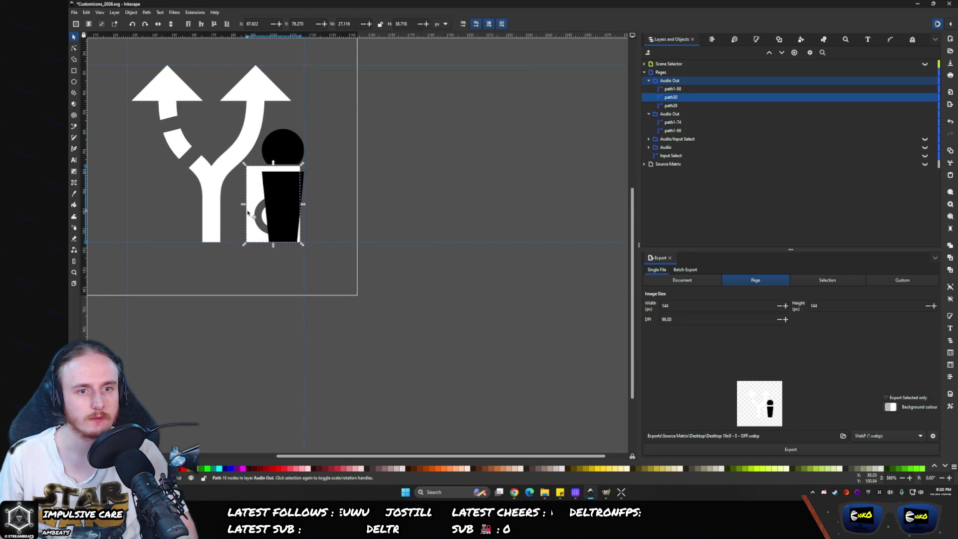
- Delete the speaker shape and rename the Audio Out group to Audio In
key(Delete)
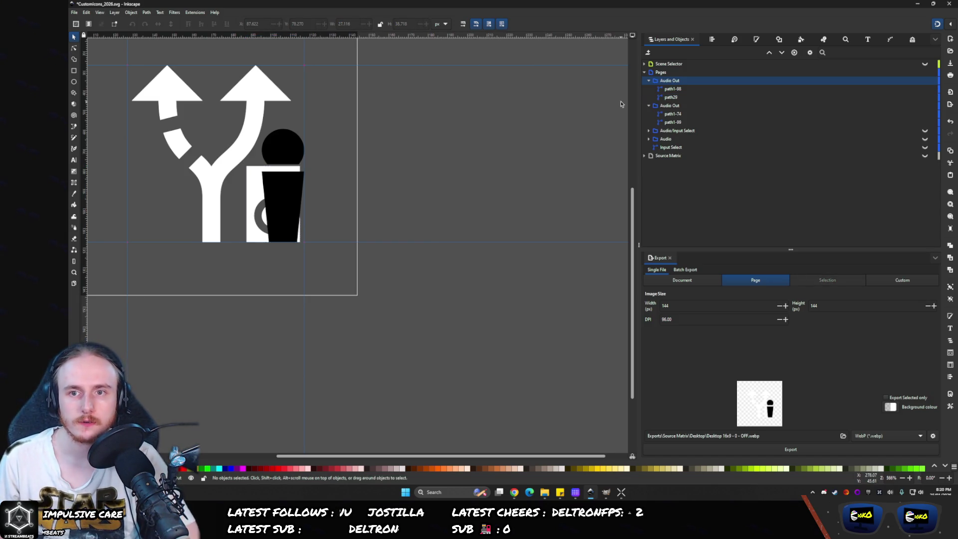
click(670, 81)
click(671, 82)
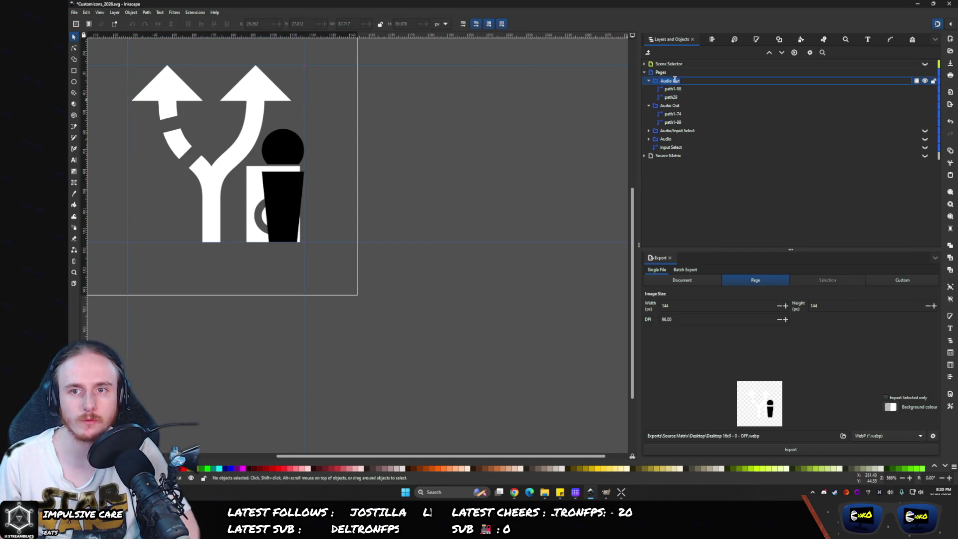
text(In)
key(Return)
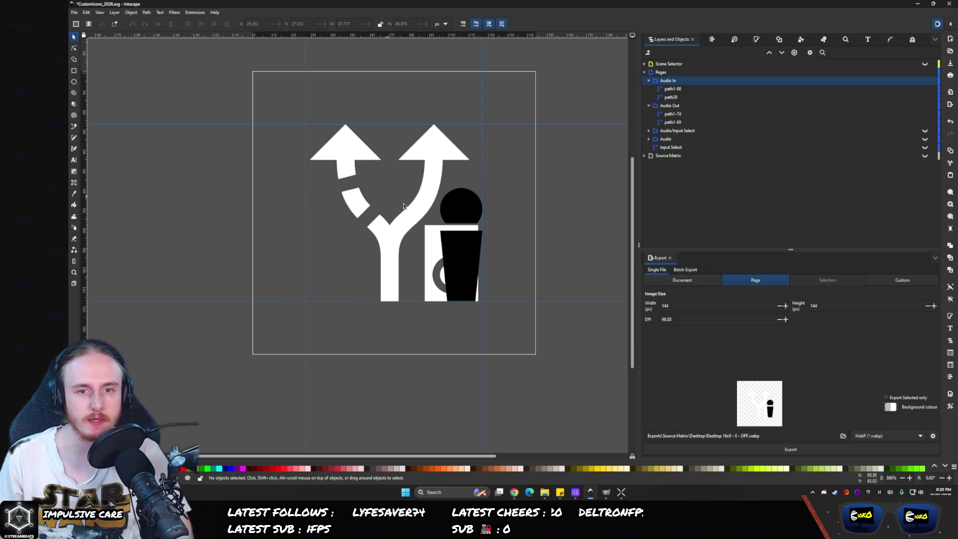
- Hide the white rectangle behind the mic and duplicate the split-arrow path
click(697, 108)
click(924, 114)
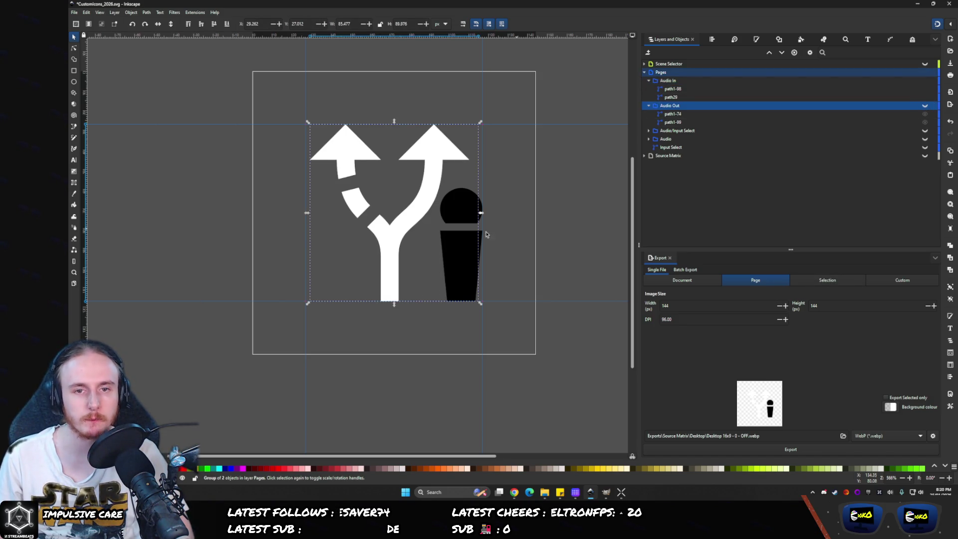
click(648, 106)
click(663, 89)
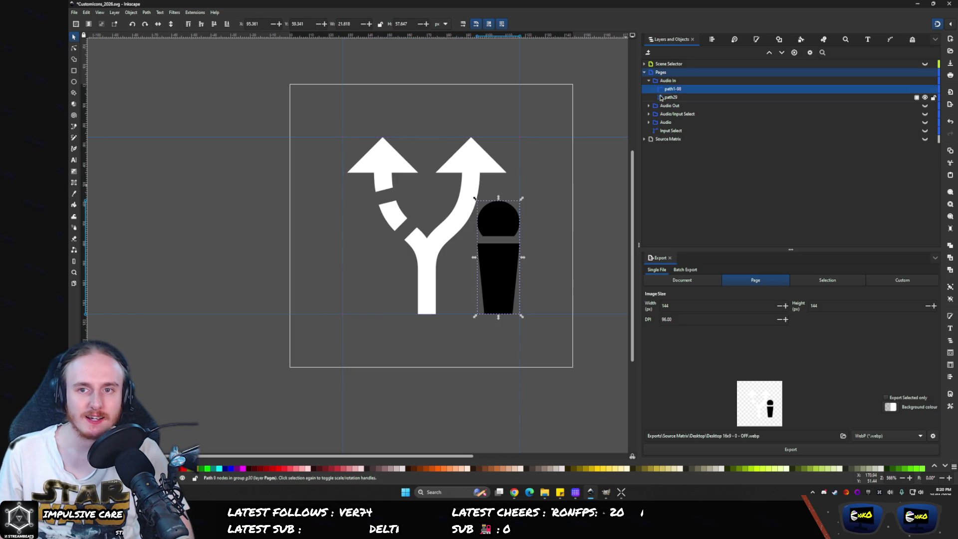
click(661, 98)
key(ctrl+d)
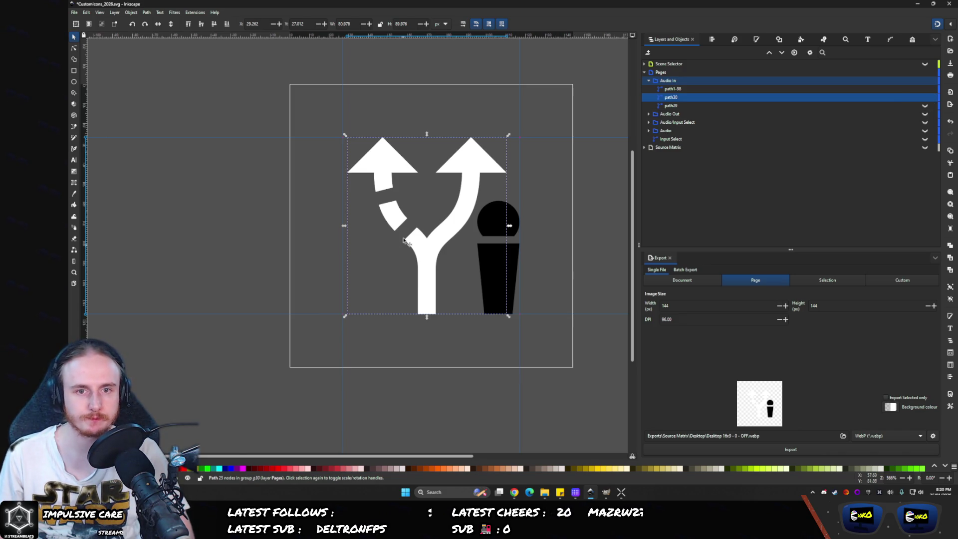
- Delete path30's stem nodes, keeping only the arrowhead, and centre that triangle horizontally on the page
scroll(403, 246, up, 2)
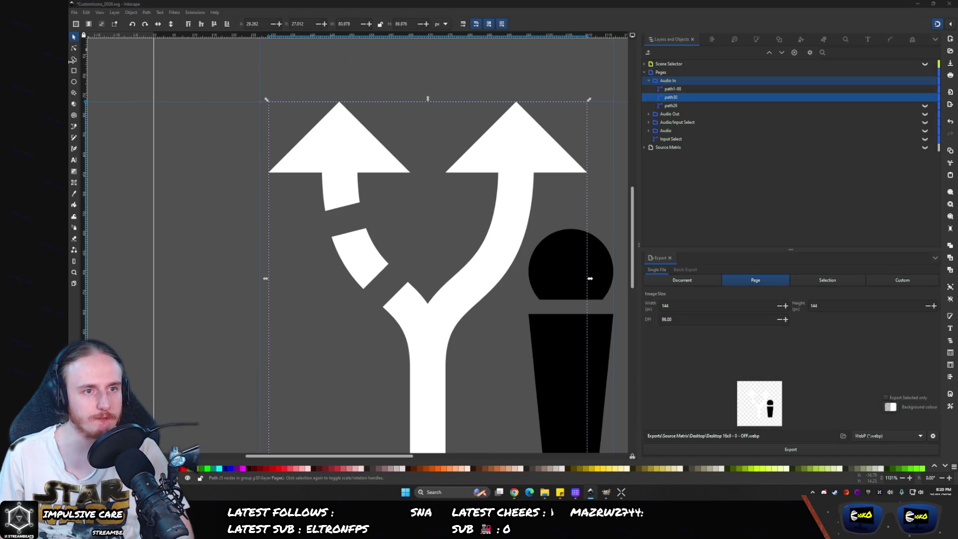
click(278, 155)
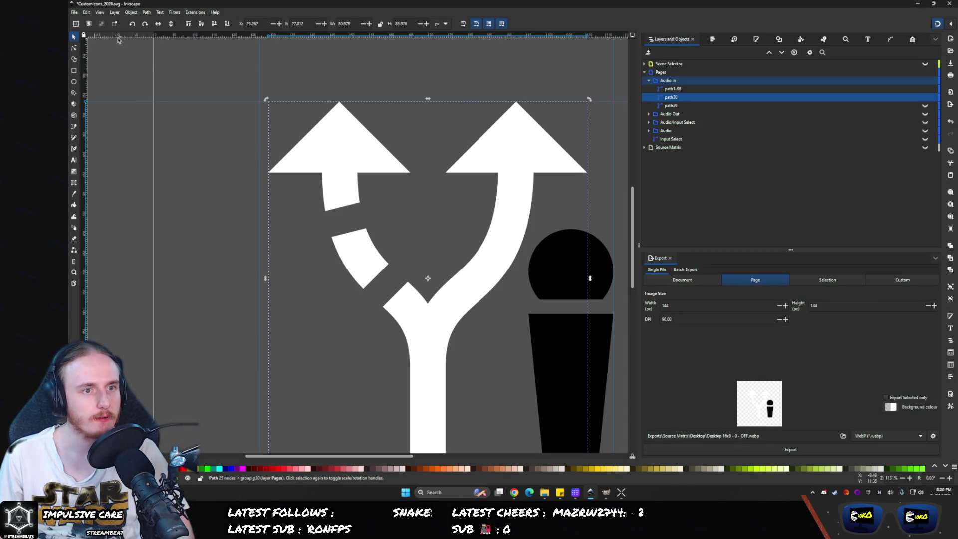
click(75, 49)
scroll(339, 228, down, 3)
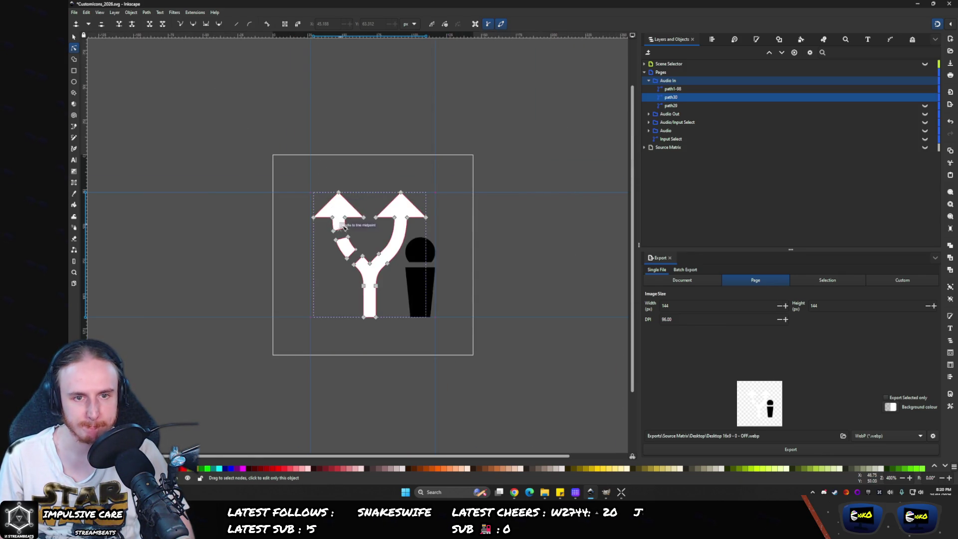
drag(352, 233, 331, 213)
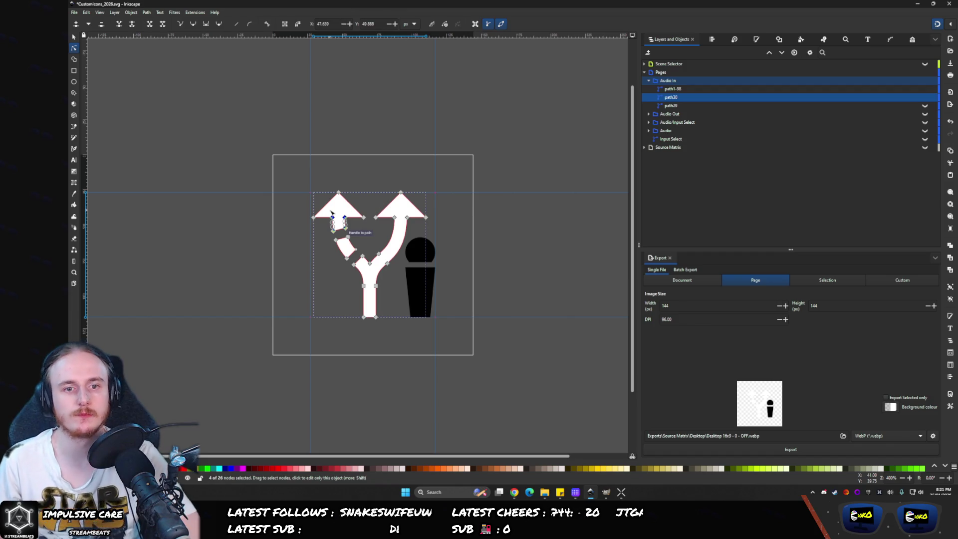
key(Delete)
drag(396, 378, 397, 379)
key(Delete)
key(Delete)
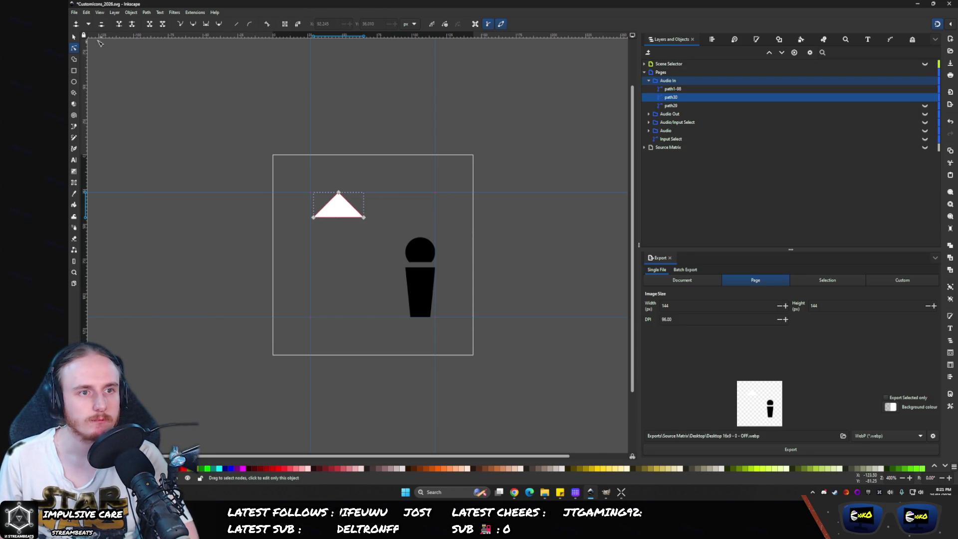
click(75, 37)
click(711, 38)
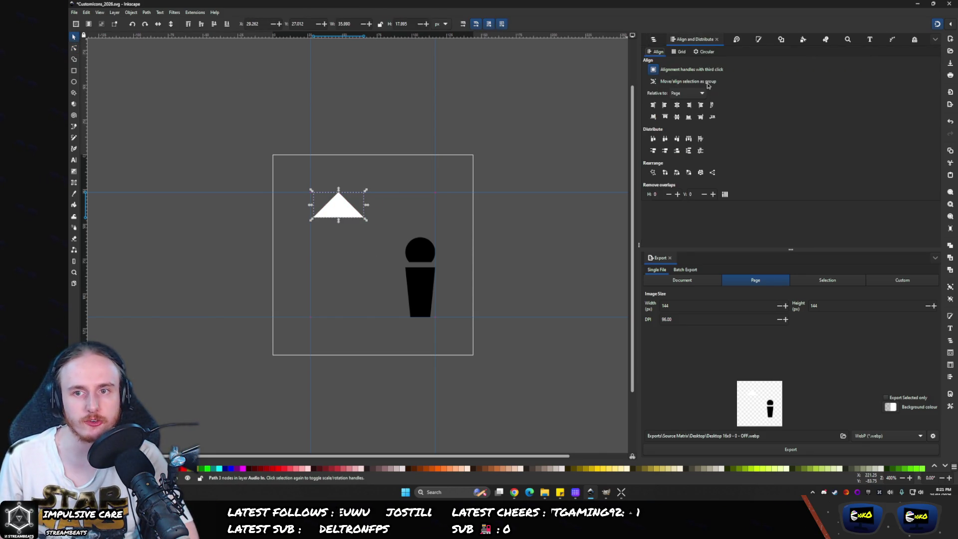
click(676, 105)
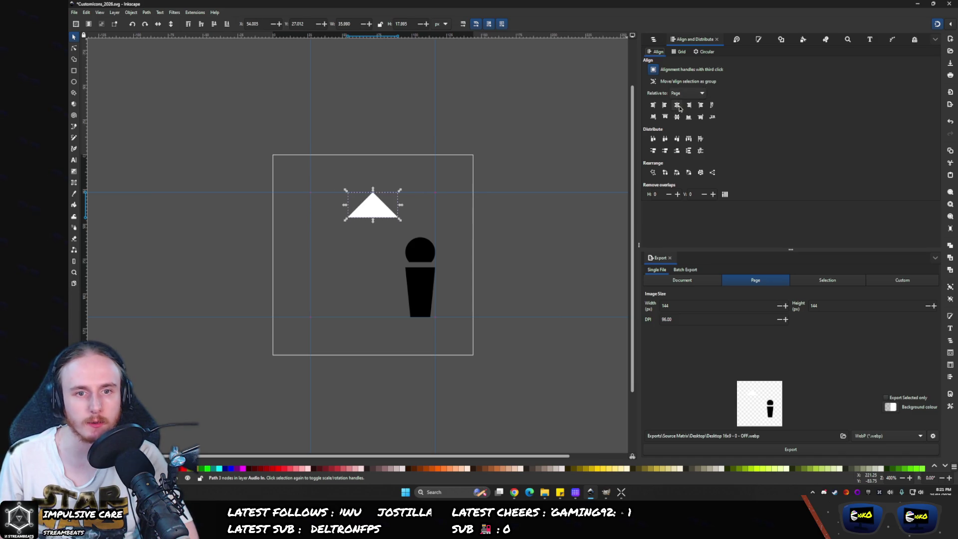
- Unhide path29 and delete its left arrowhead nodes and leftover thin spike
click(654, 39)
click(666, 105)
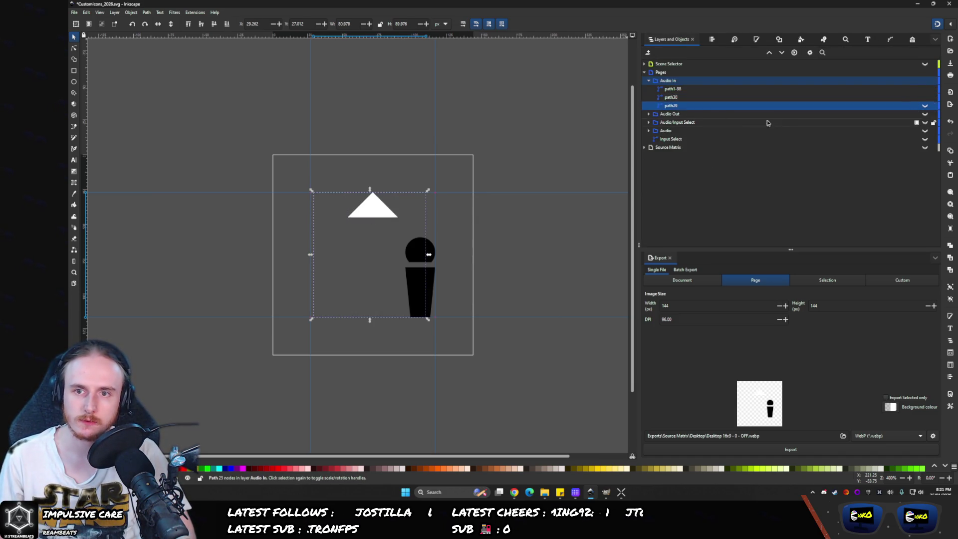
click(924, 105)
key(n)
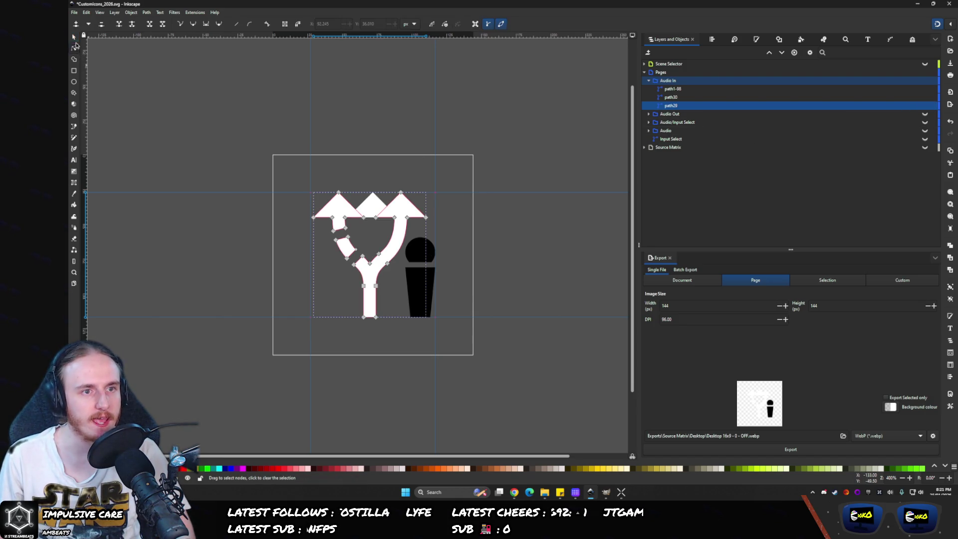
drag(288, 171, 321, 223)
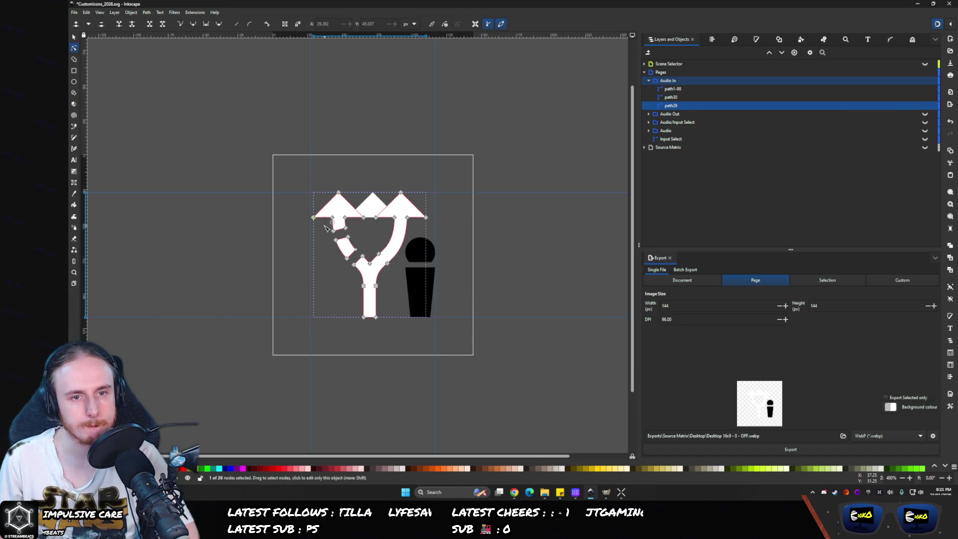
key(Delete)
drag(367, 188, 379, 225)
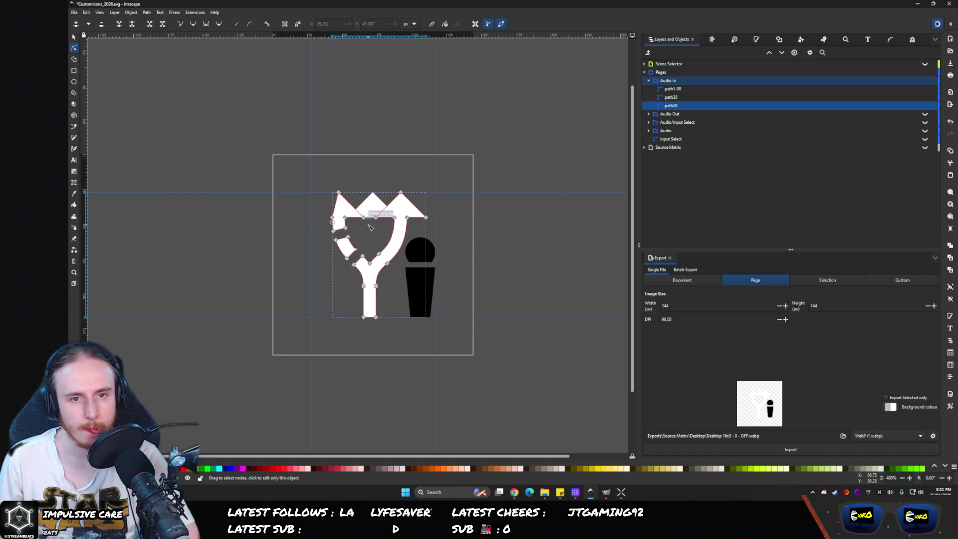
key(Delete)
click(339, 193)
key(Delete)
- Delete path29's remaining middle and right arrowhead nodes
drag(365, 181, 385, 233)
key(Delete)
key(Delete)
drag(458, 187, 418, 237)
key(Delete)
scroll(377, 230, up, 3)
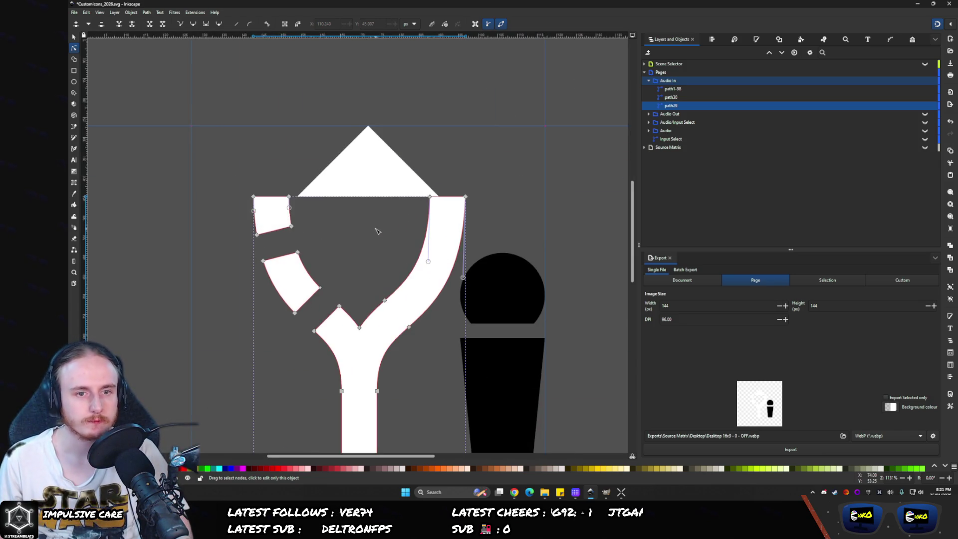
scroll(384, 200, down, 2)
click(74, 37)
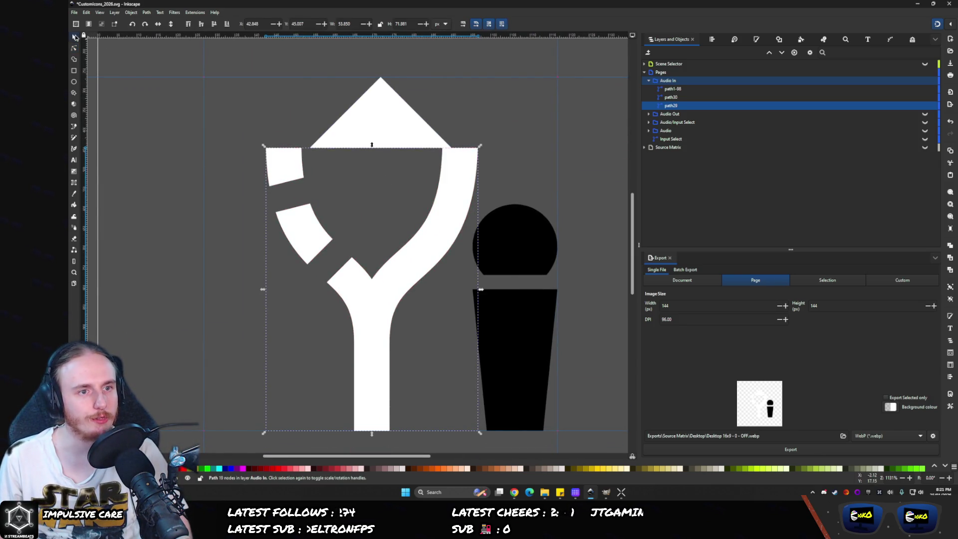
- Flip the Y-shaped road path29 vertically so its single stem points up
click(711, 39)
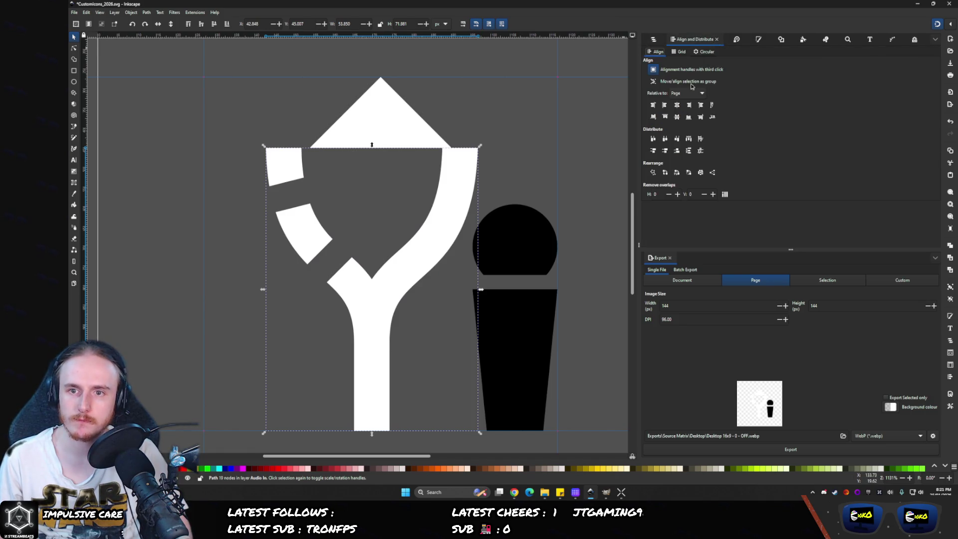
click(736, 40)
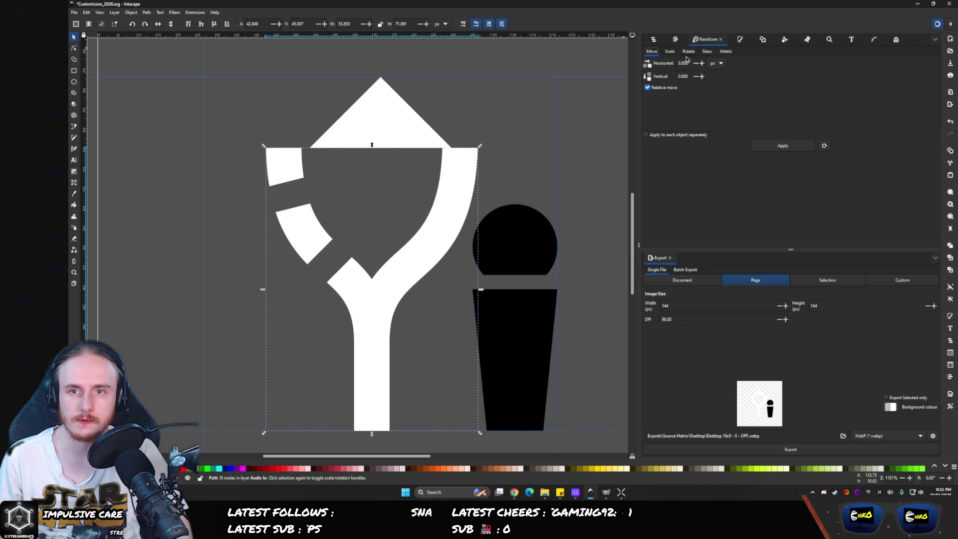
click(688, 51)
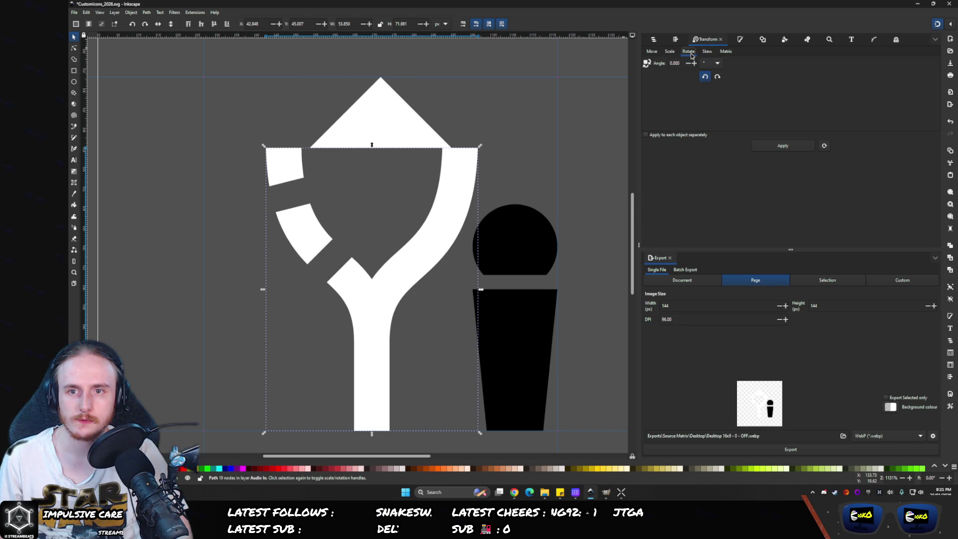
click(651, 52)
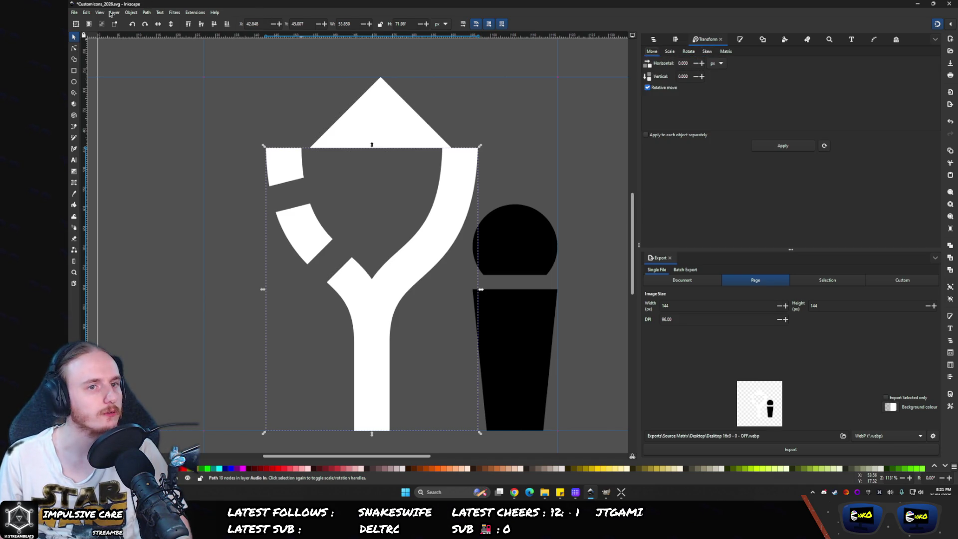
click(171, 24)
click(465, 204)
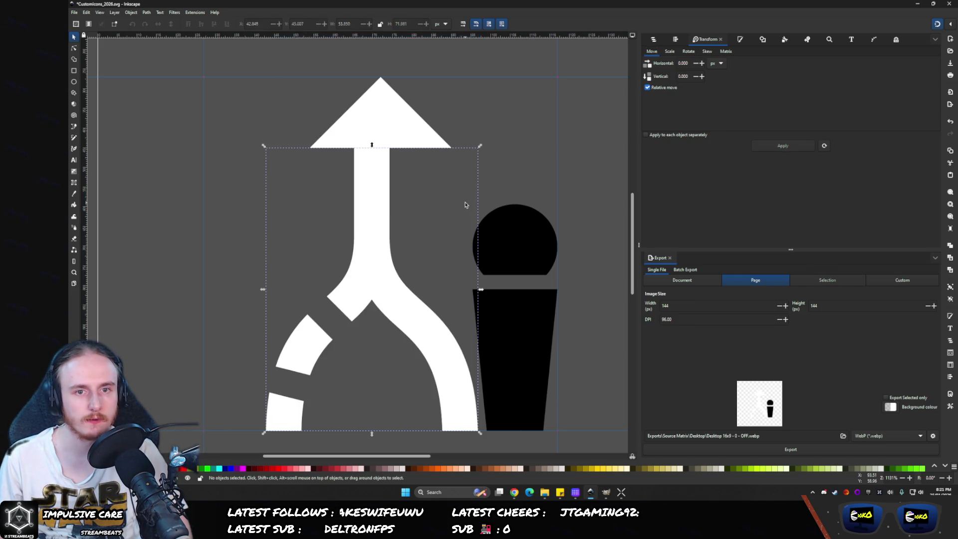
click(386, 159)
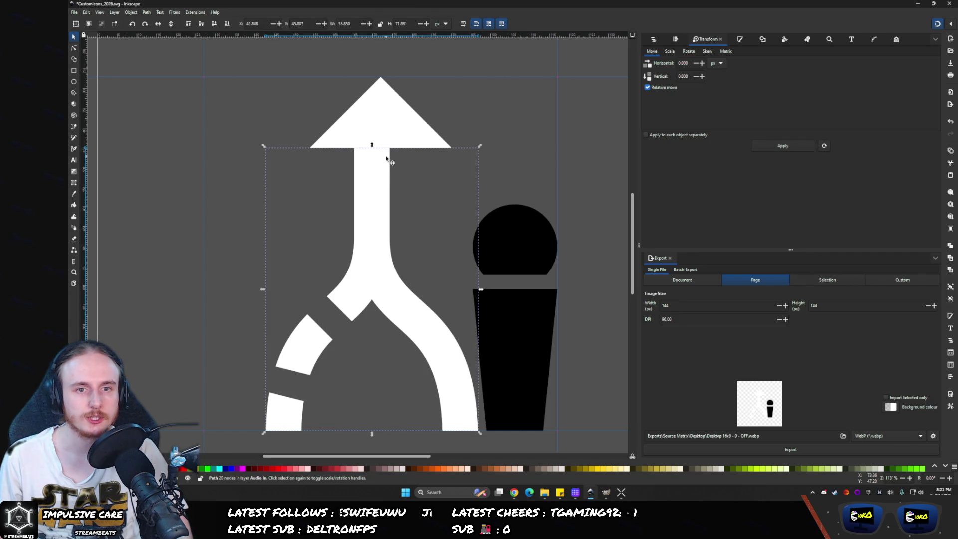
scroll(372, 432, up, 1)
scroll(373, 434, up, 6)
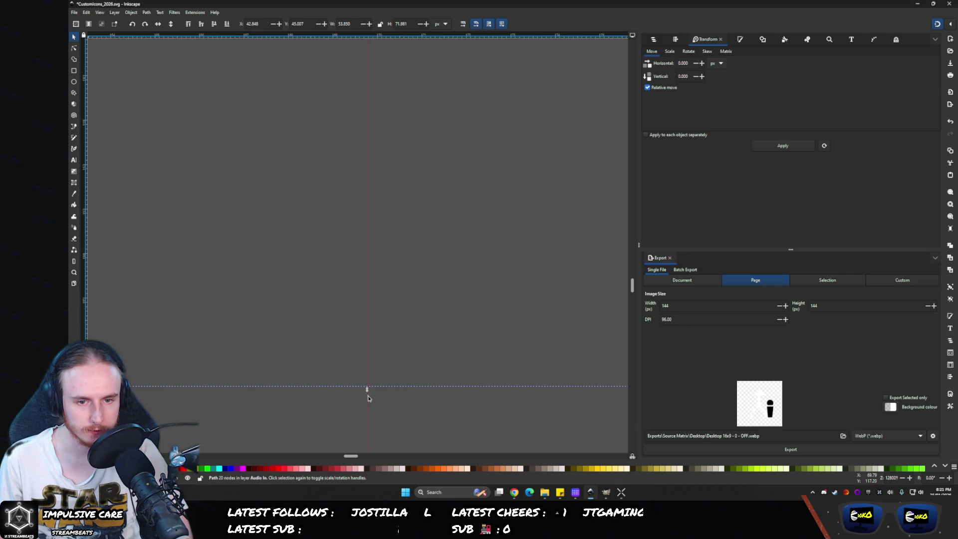
scroll(340, 160, down, 8)
scroll(345, 152, up, 8)
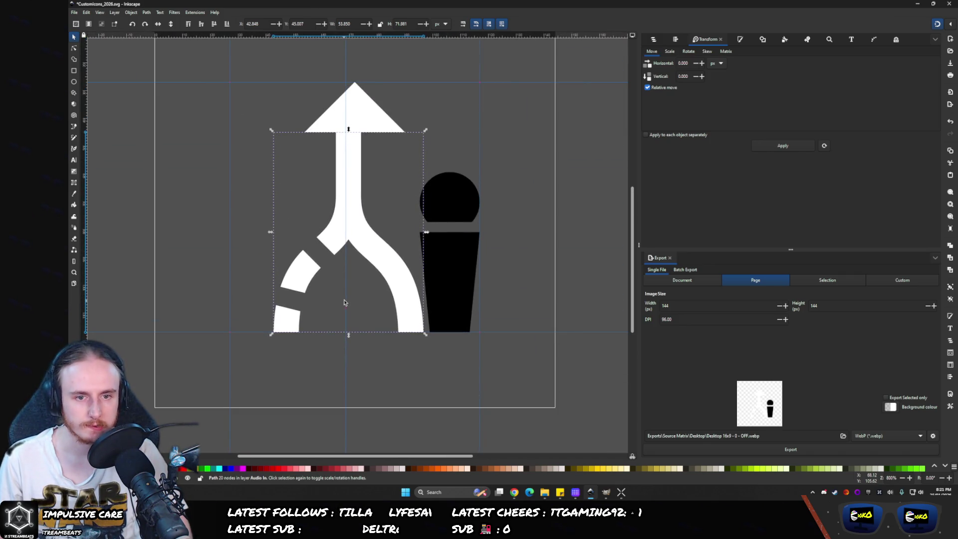
- Move the vertical guide to the stem's centre and line the arrowhead up over it
mouse_move(346, 292)
mouse_down()
mouse_move(356, 226)
mouse_move(348, 239)
mouse_up()
click(347, 102)
scroll(345, 90, up, 3)
drag(391, 131, 377, 133)
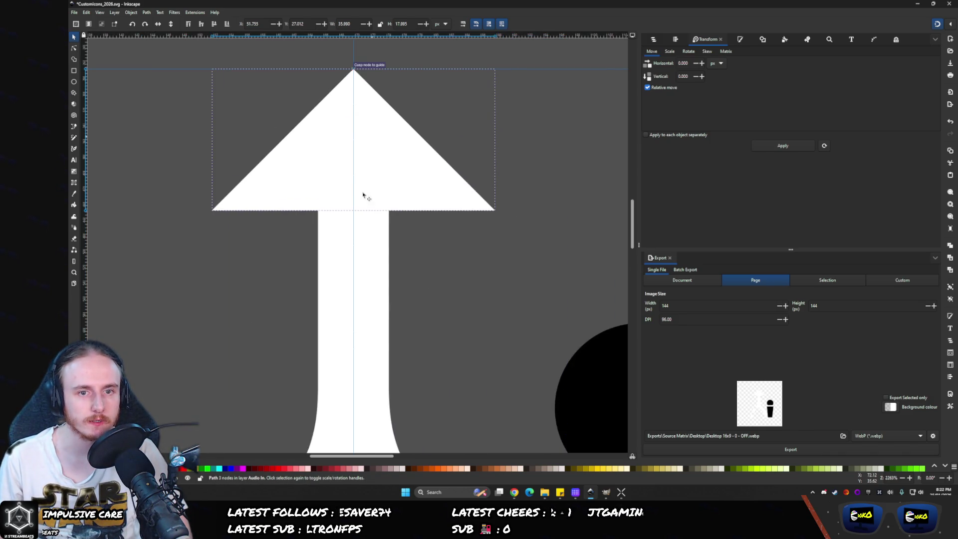
scroll(356, 191, down, 5)
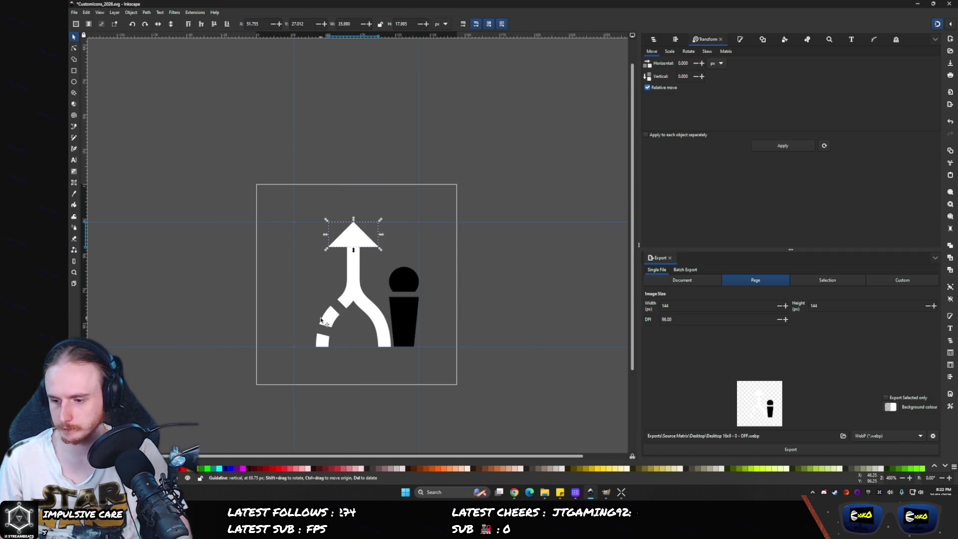
- Select path30 and path29 and union them into one merging-arrow path
click(402, 326)
click(676, 39)
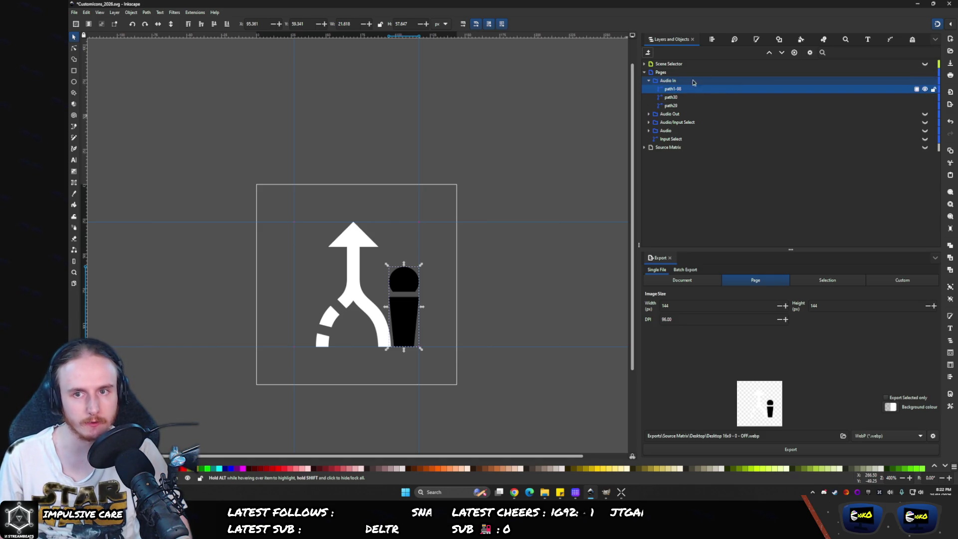
click(667, 98)
shift+click(669, 106)
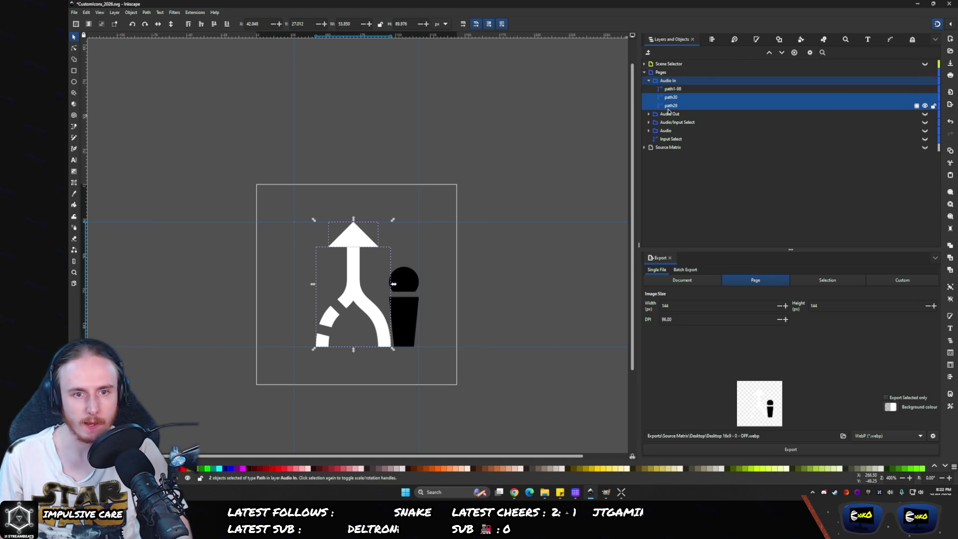
click(147, 12)
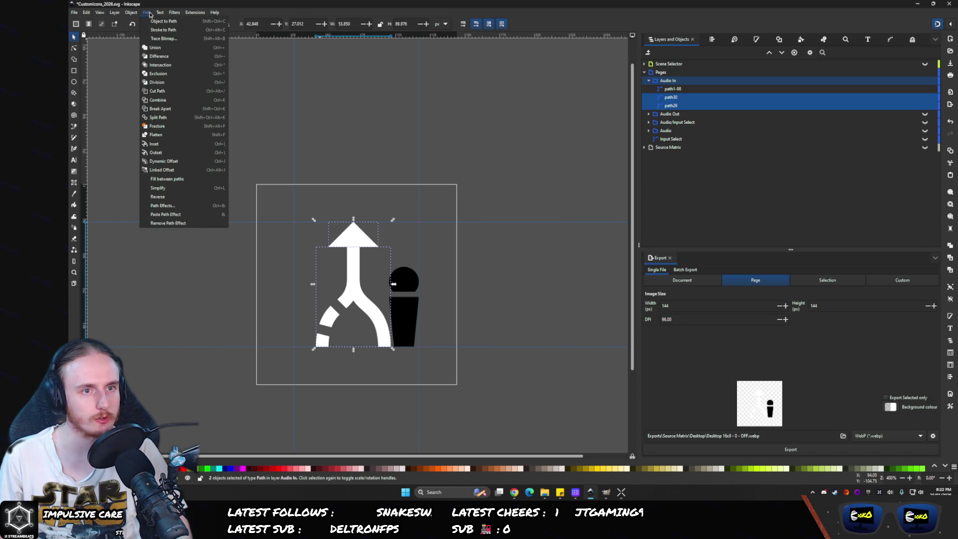
click(153, 20)
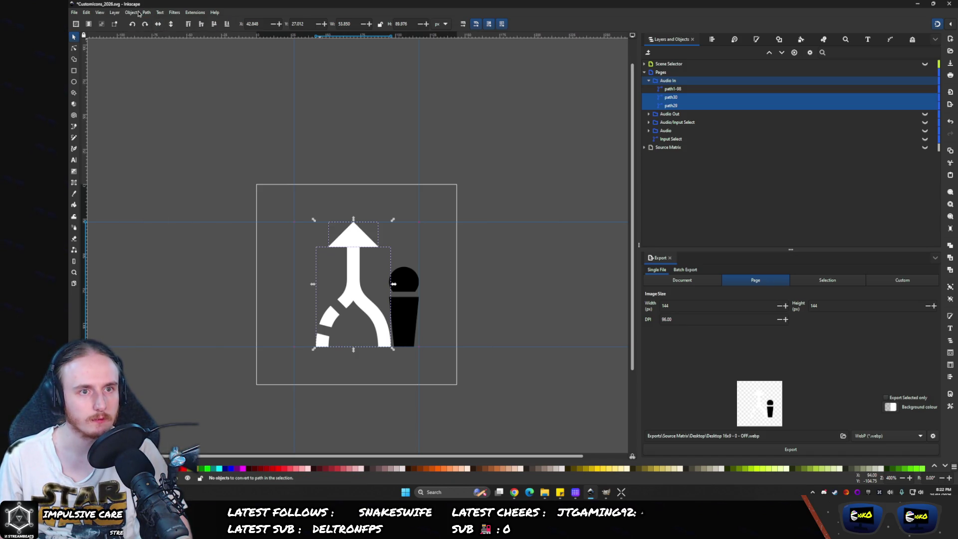
click(132, 13)
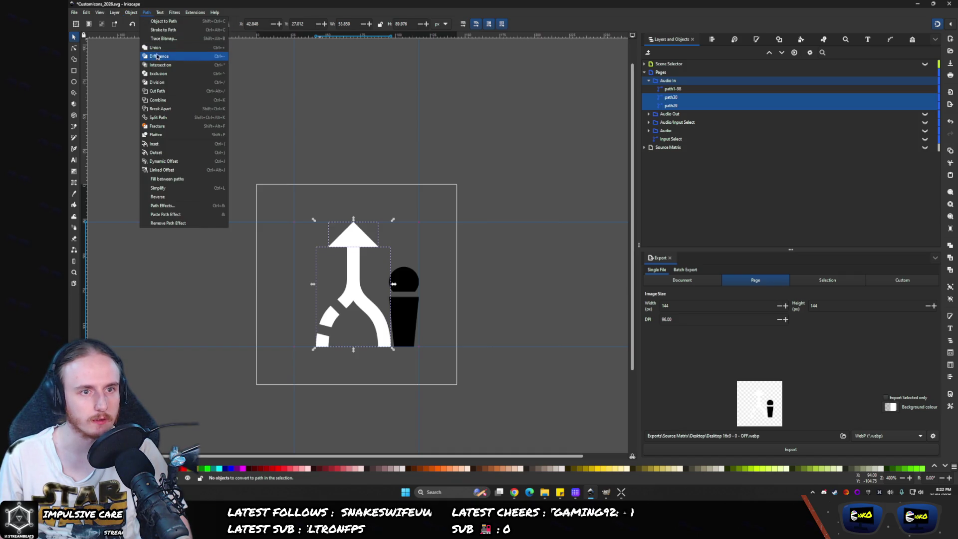
key(ctrl+plus)
click(522, 298)
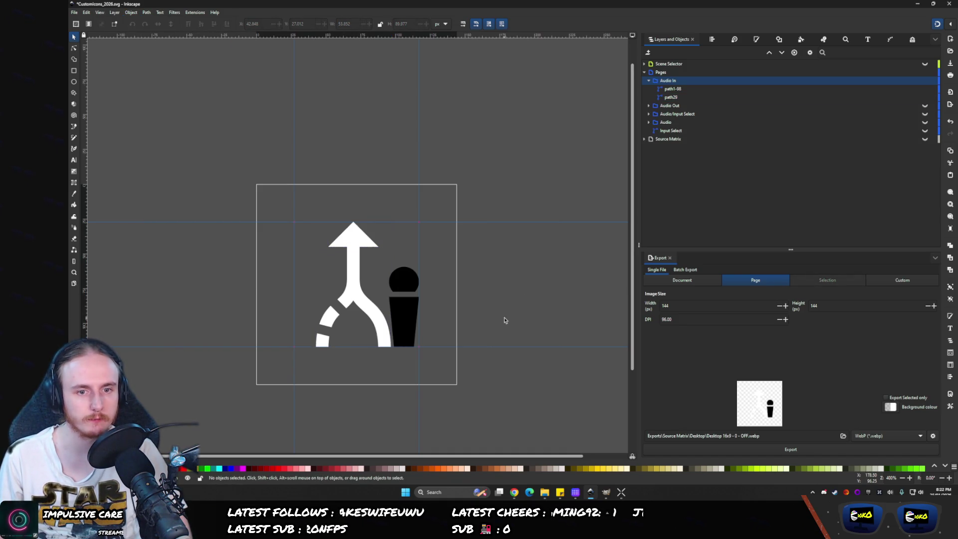
scroll(442, 314, up, 2)
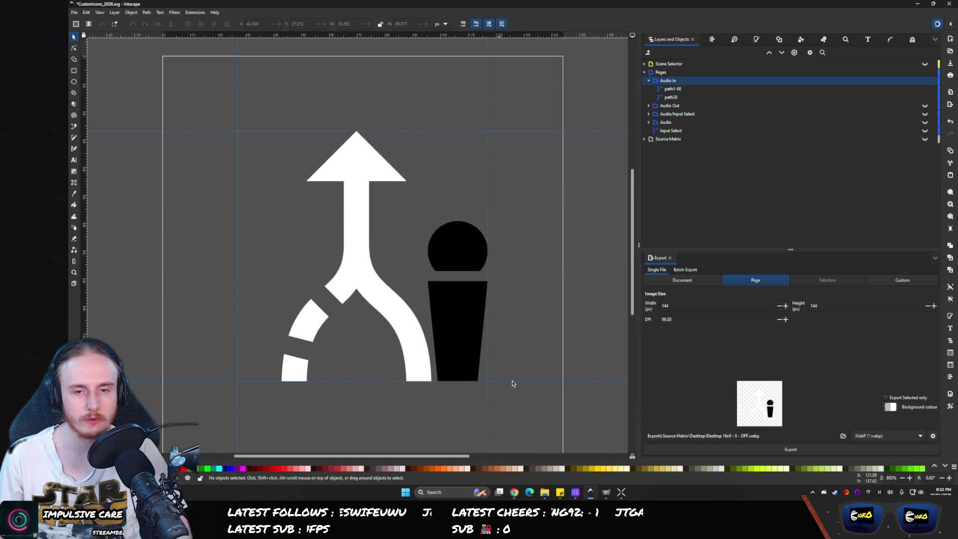
- Make microphone path1-98 white by raising its fill lightness to 100
click(658, 90)
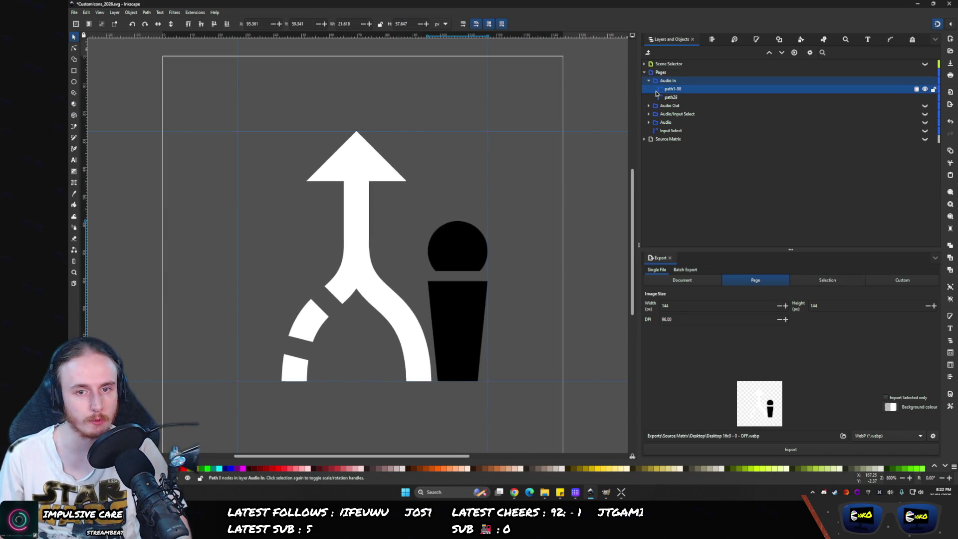
click(758, 39)
drag(663, 124, 910, 124)
click(415, 219)
scroll(415, 221, down, 4)
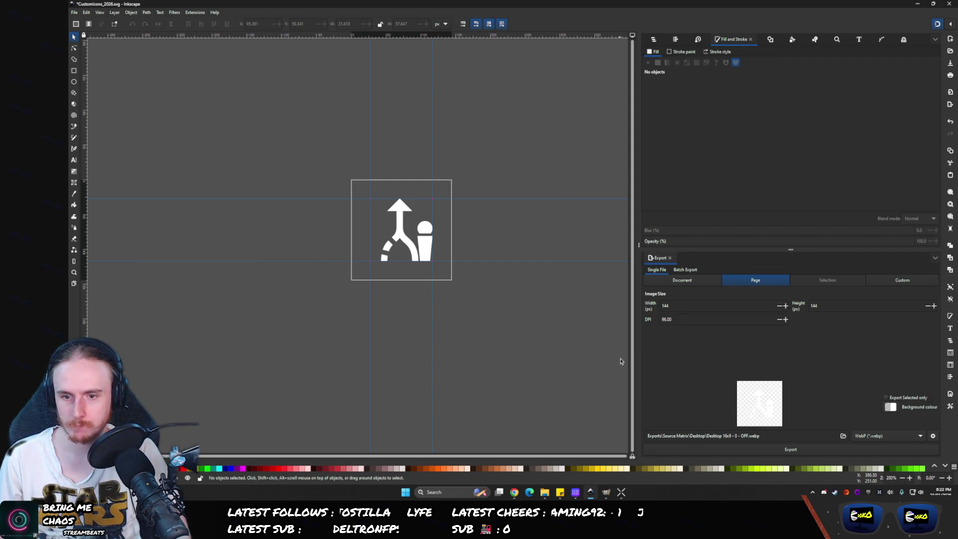
- Export the page as Audio In.webp into the Exports\Pages folder
click(545, 493)
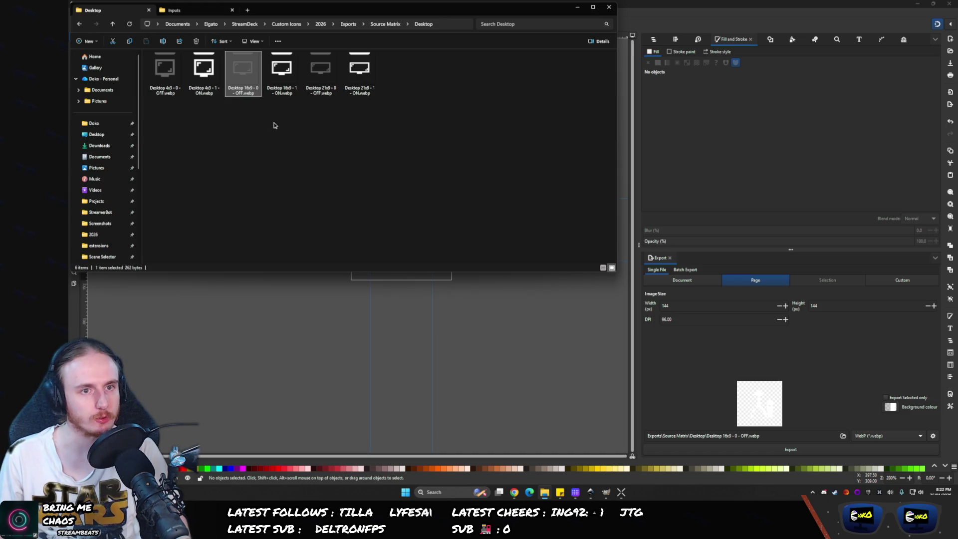
key(alt+Up)
key(alt+Up)
double_click(176, 74)
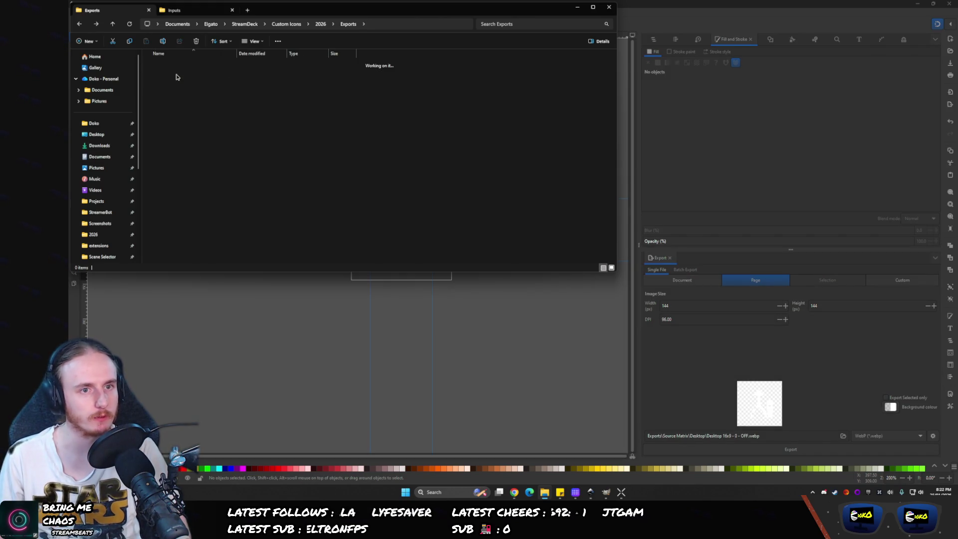
key(alt+Up)
double_click(162, 64)
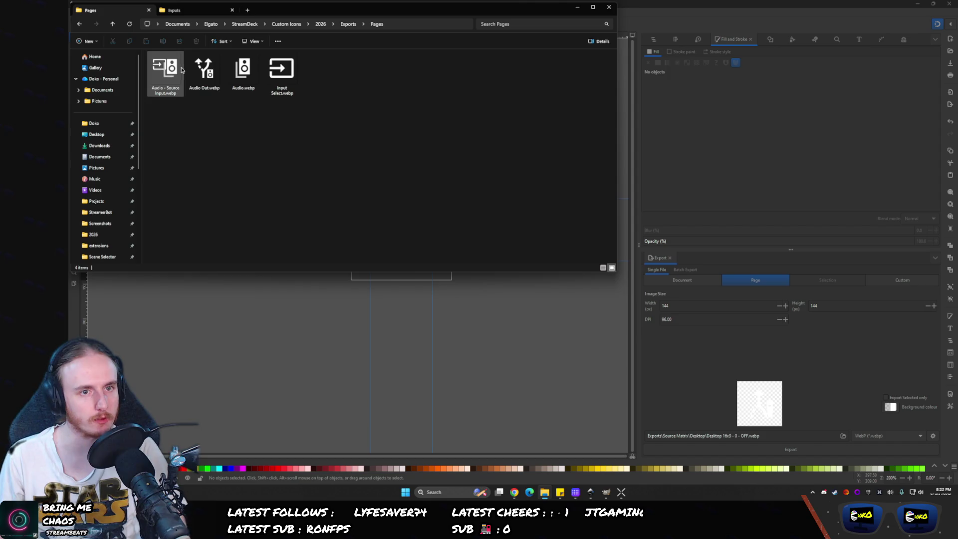
click(397, 22)
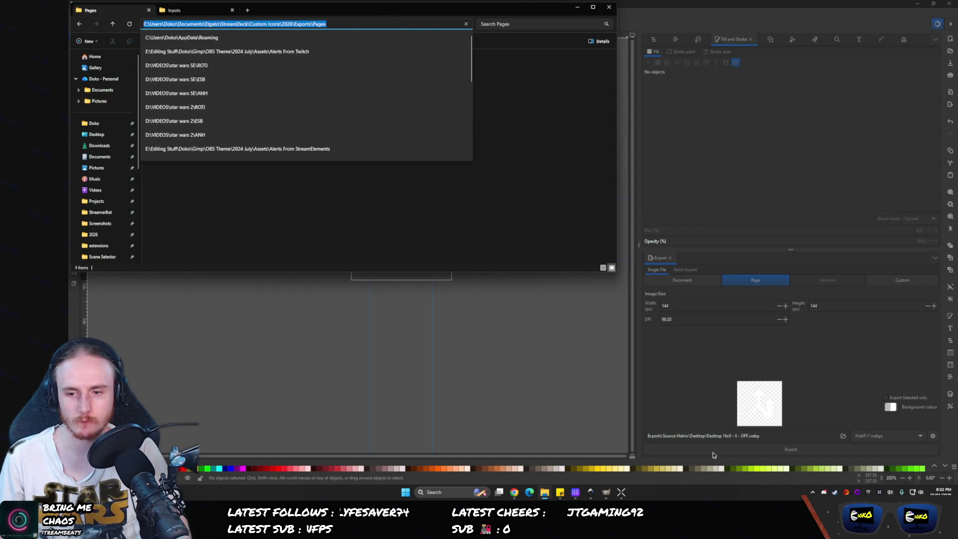
click(748, 436)
key(shift+Home)
text(C:\Users\Doko\Documents\Elgato\StreamDeck\Custom Icons\2026\Exports\Pages)
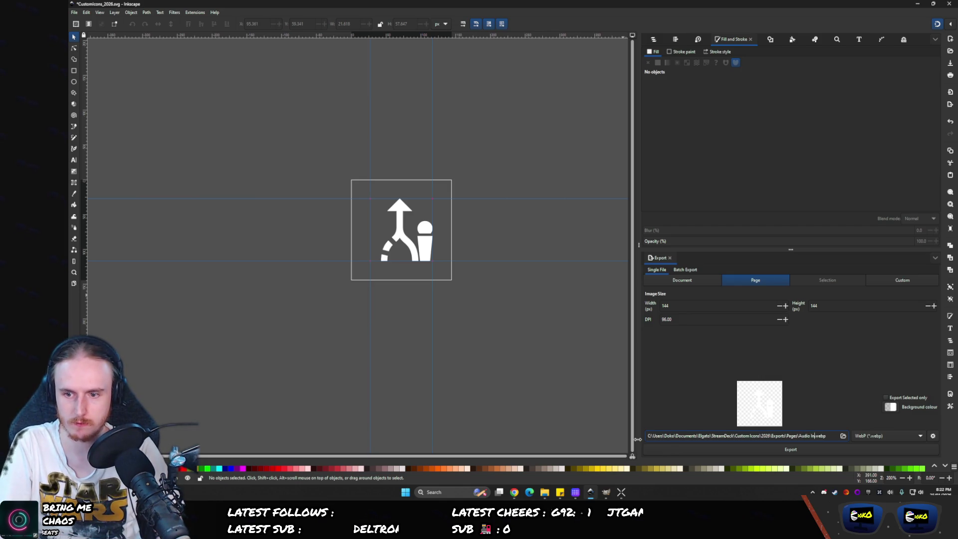
key(Return)
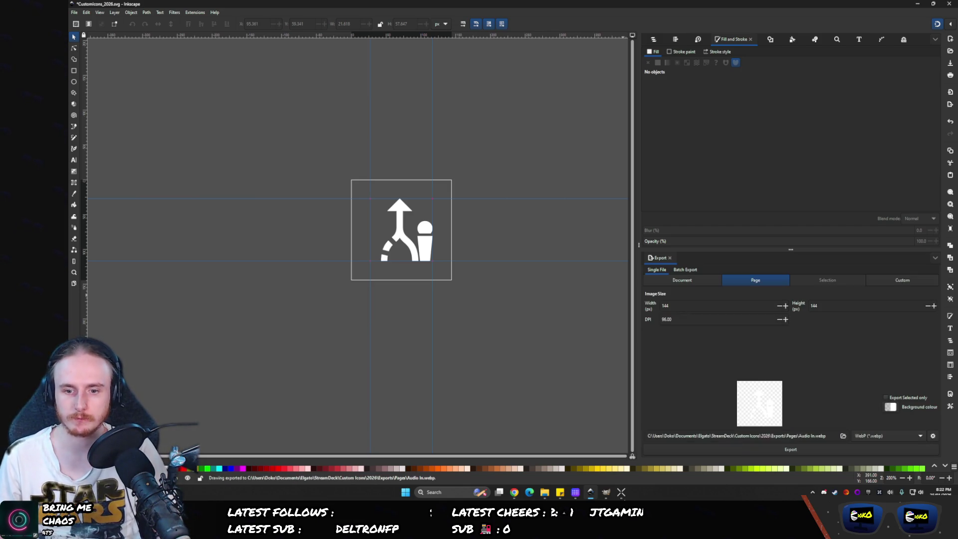
click(575, 492)
- Put Audio In.webp on the top-right Stream Deck key and clear its AUDIO title
click(544, 491)
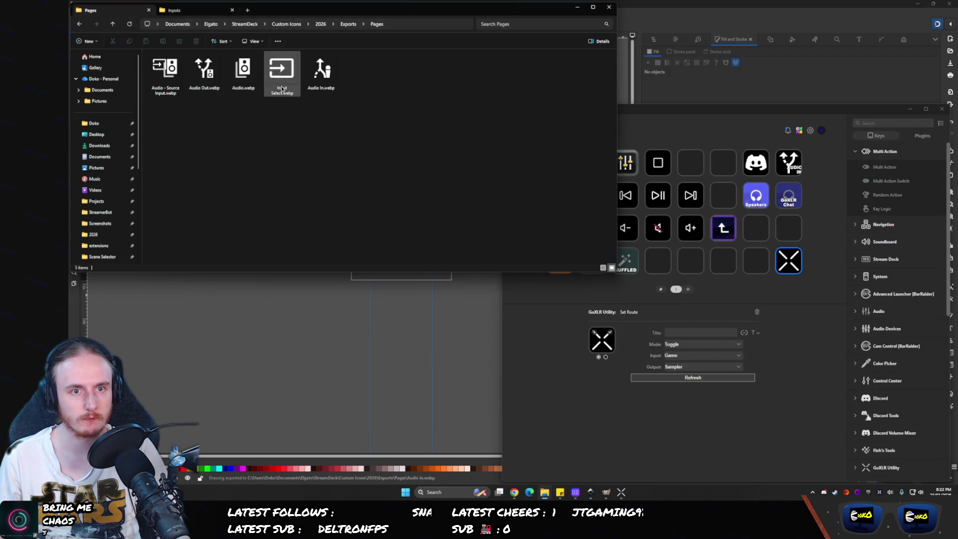
mouse_move(320, 75)
mouse_down()
mouse_move(667, 111)
mouse_move(787, 145)
mouse_move(788, 160)
mouse_up()
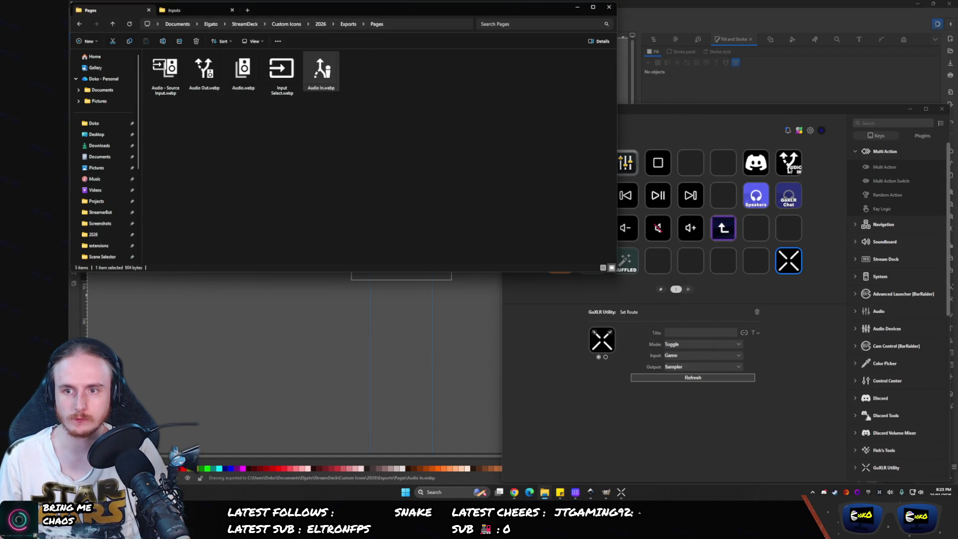
drag(321, 75, 612, 340)
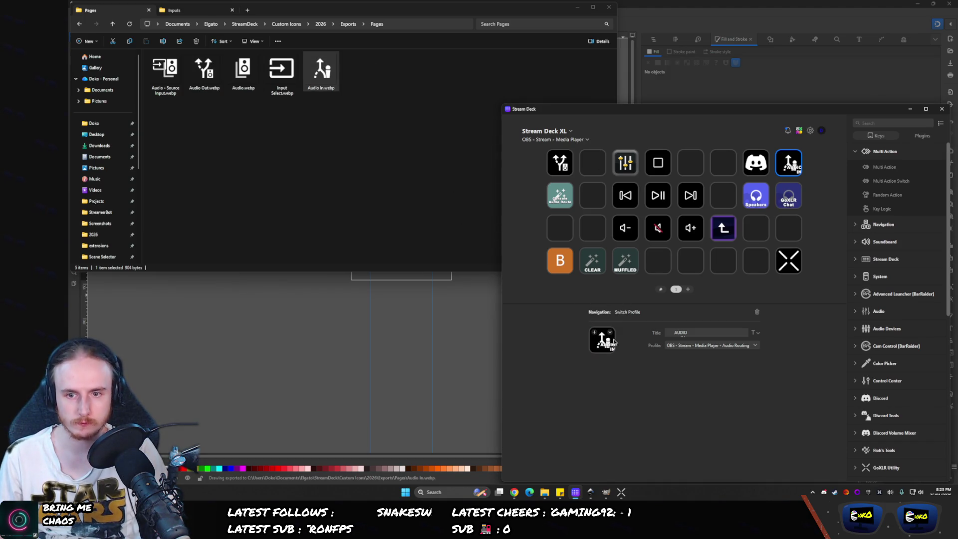
key(ctrl+a)
key(BackSpace)
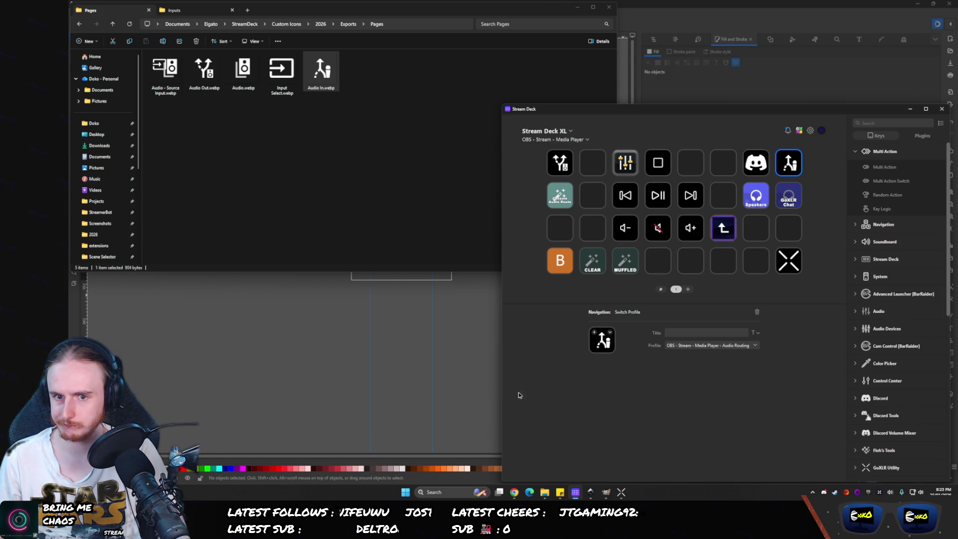
click(493, 400)
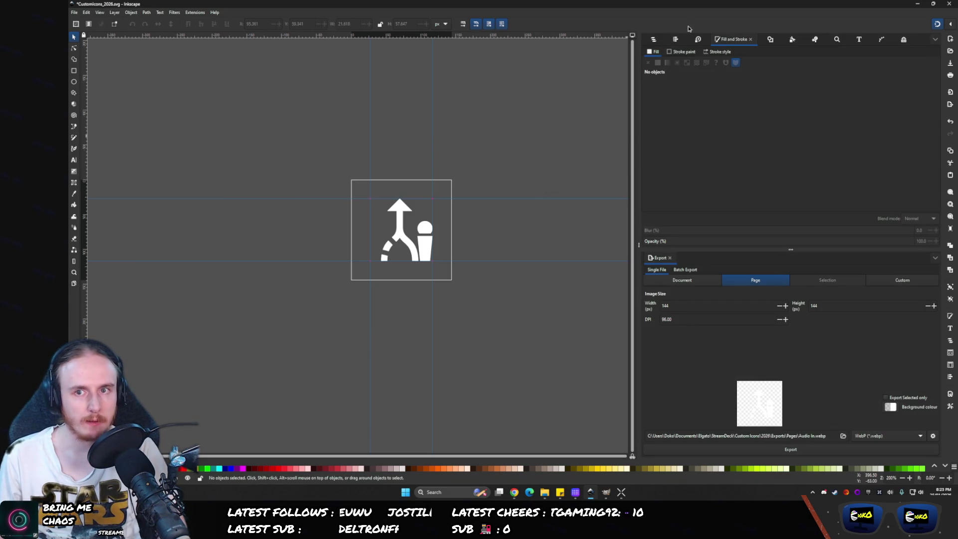
- Hide the path1-74 shape inside the Audio Out group
click(653, 40)
click(649, 105)
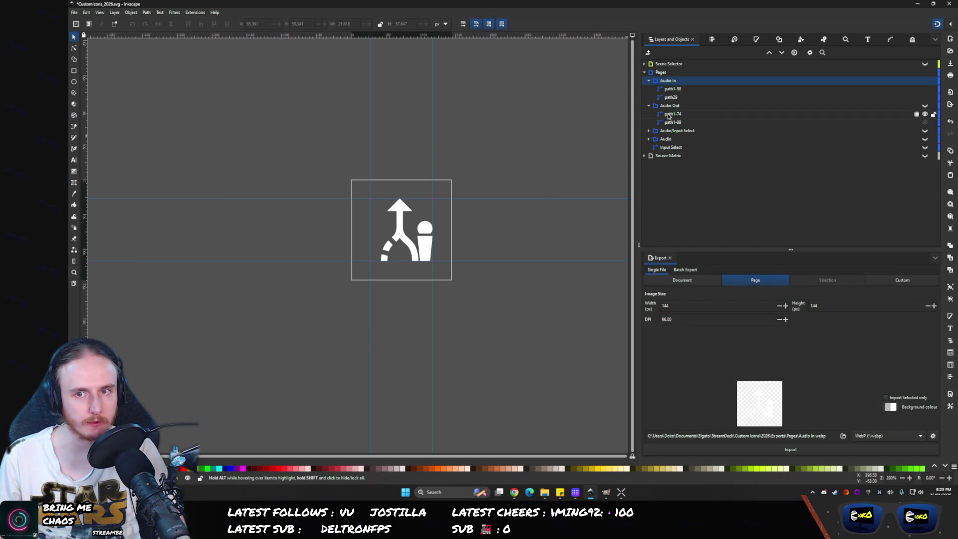
click(672, 113)
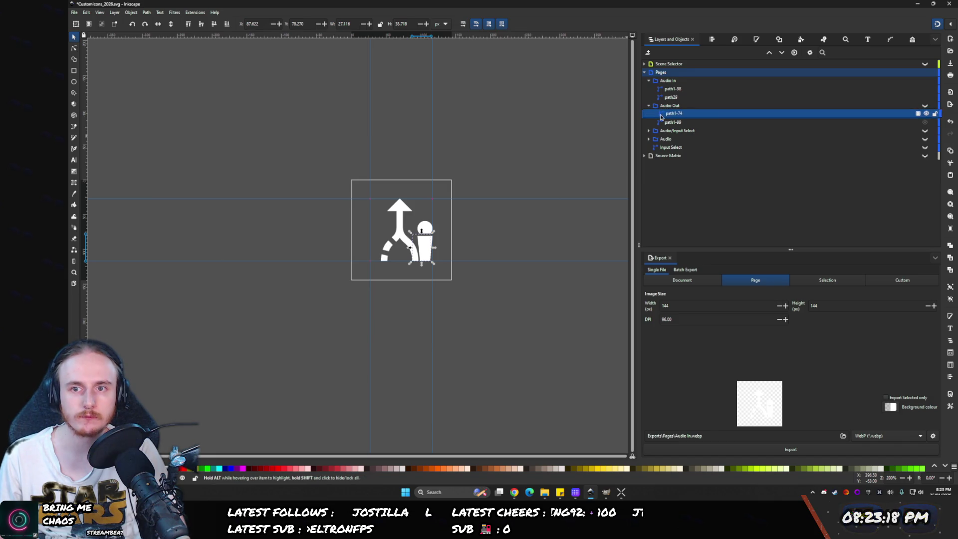
scroll(444, 259, up, 2)
scroll(384, 215, up, 8)
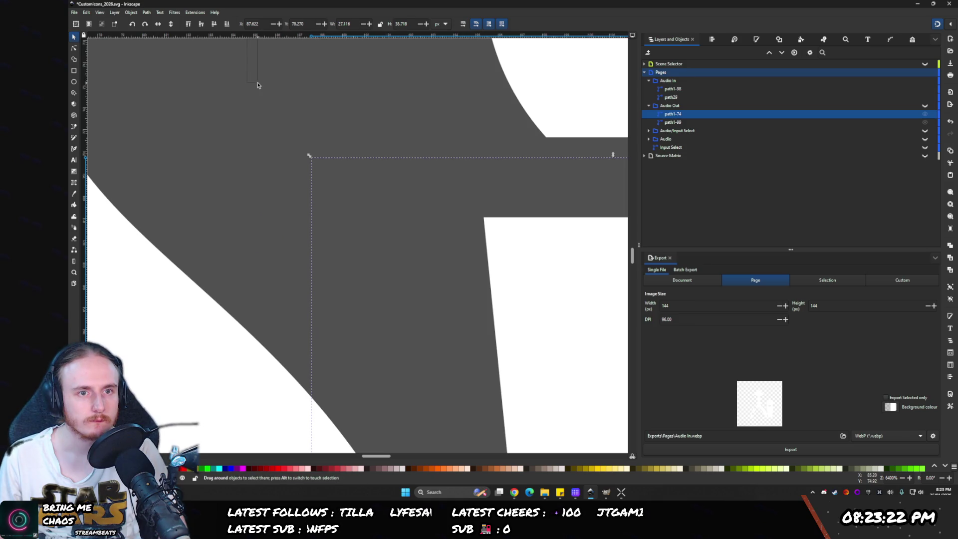
key(Escape)
click(669, 115)
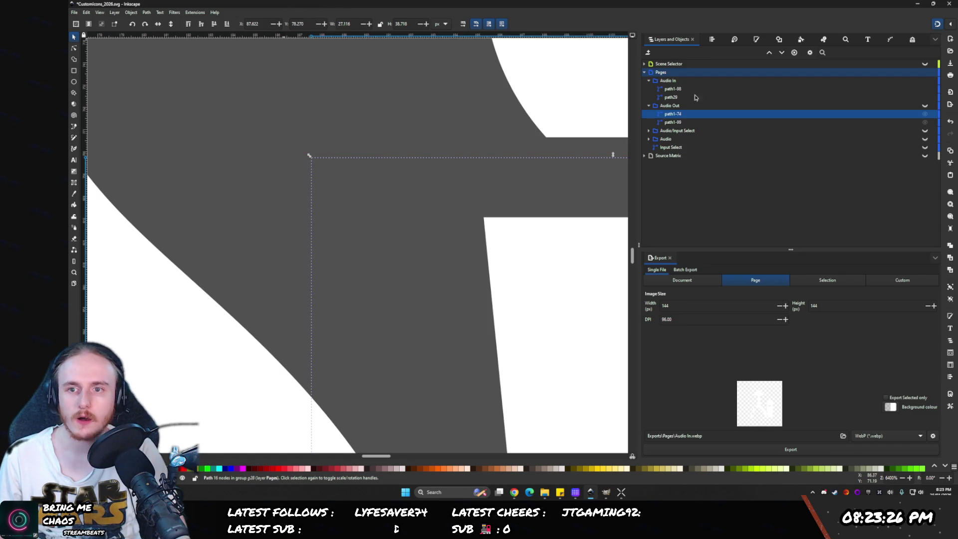
click(924, 114)
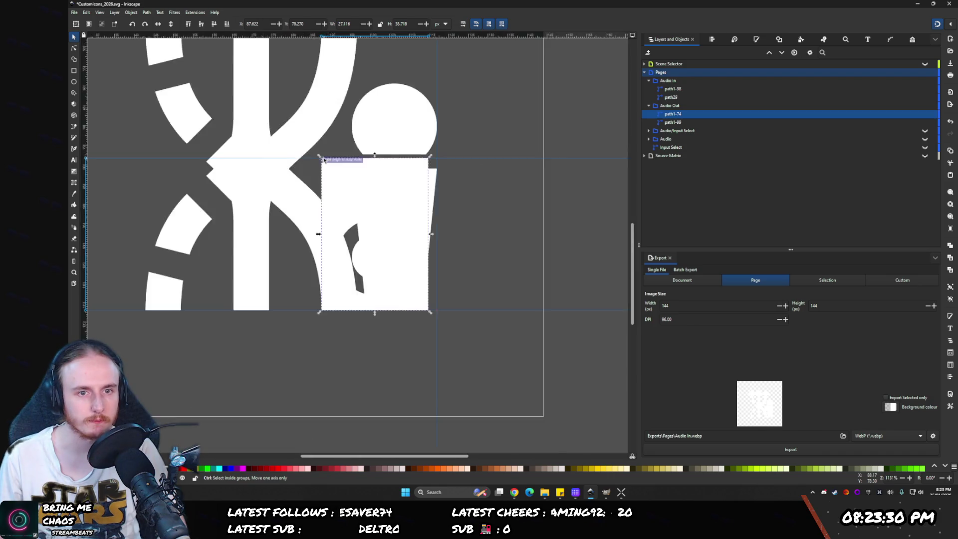
scroll(319, 157, down, 7)
- Shrink the Audio In microphone path1-98 to 67% of its size
click(360, 137)
ctrl+click(360, 137)
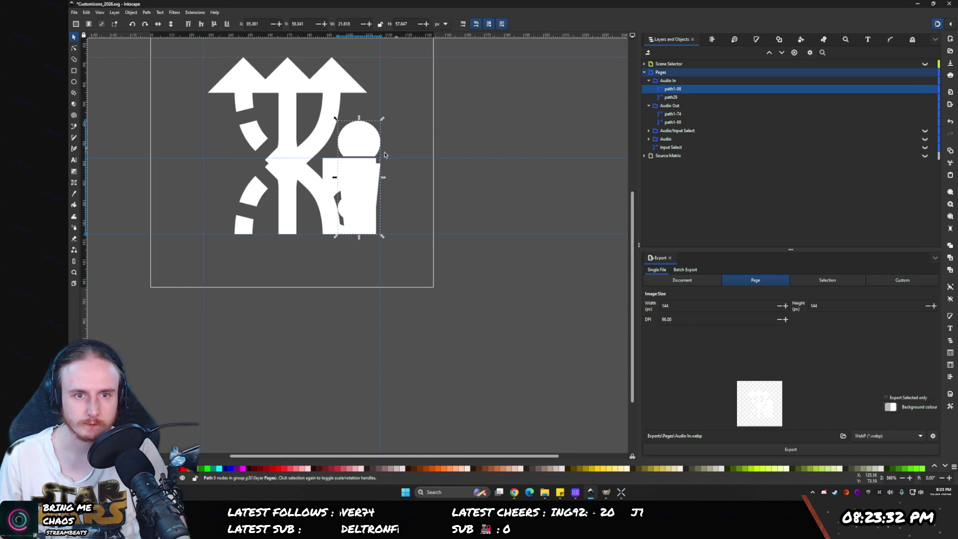
scroll(359, 140, up, 3)
mouse_move(292, 53)
mouse_down()
mouse_move(355, 146)
mouse_move(309, 152)
mouse_move(314, 165)
mouse_up()
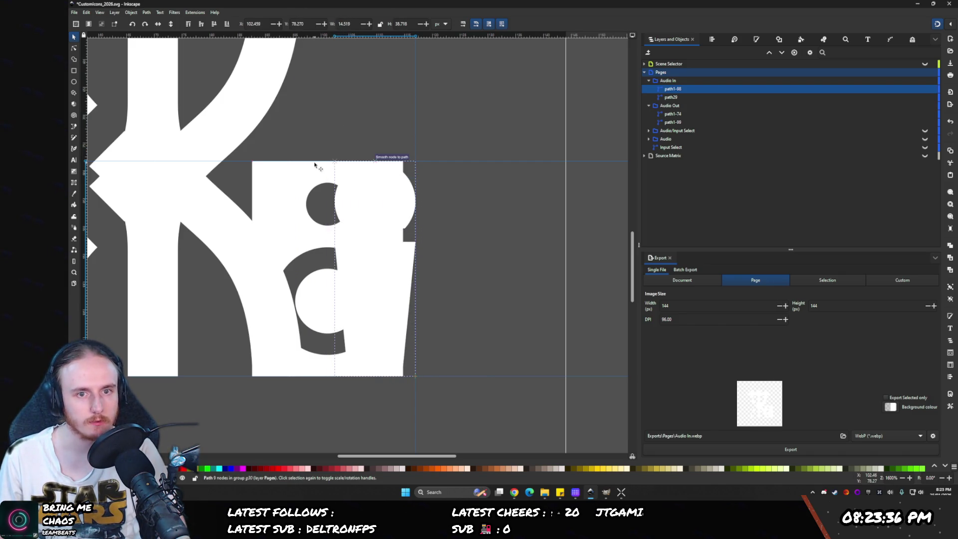
click(670, 107)
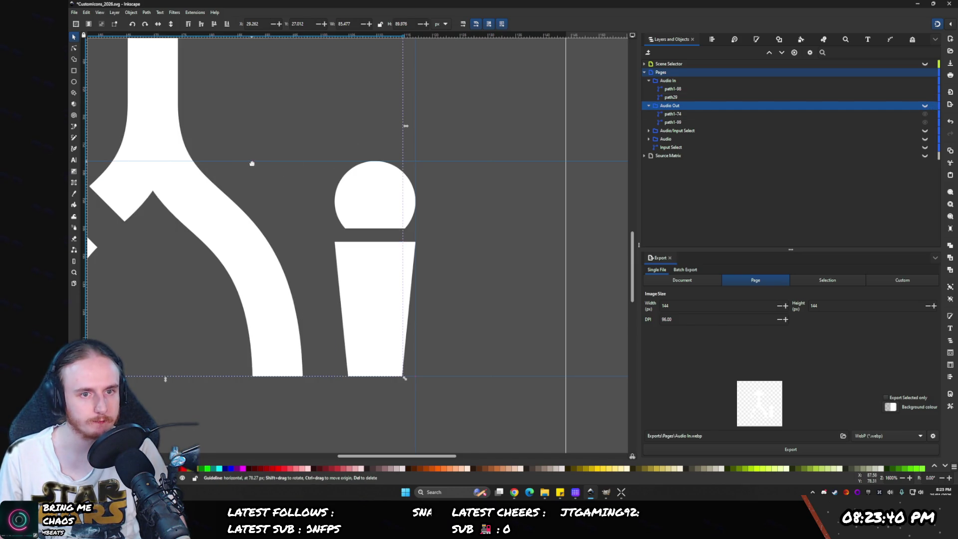
- Select the Audio In group and re-export Audio In.webp, overwriting the old file
key(1)
ctrl+scroll(284, 218, up, 8)
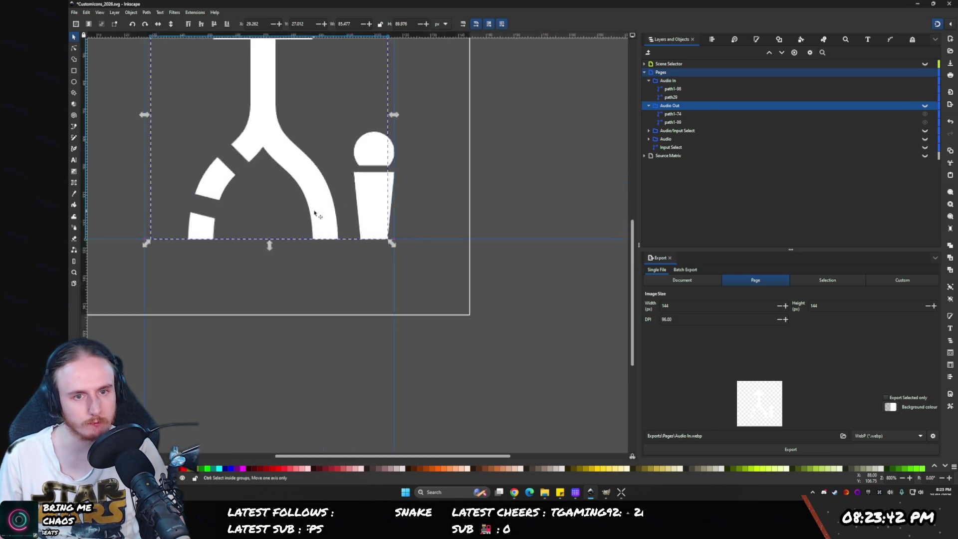
click(438, 168)
ctrl+scroll(407, 333, down, 4)
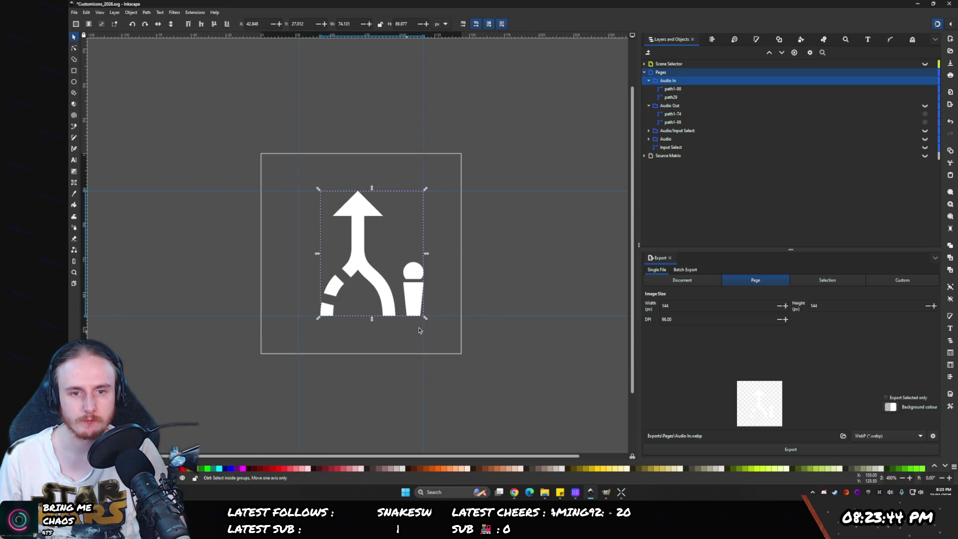
click(711, 448)
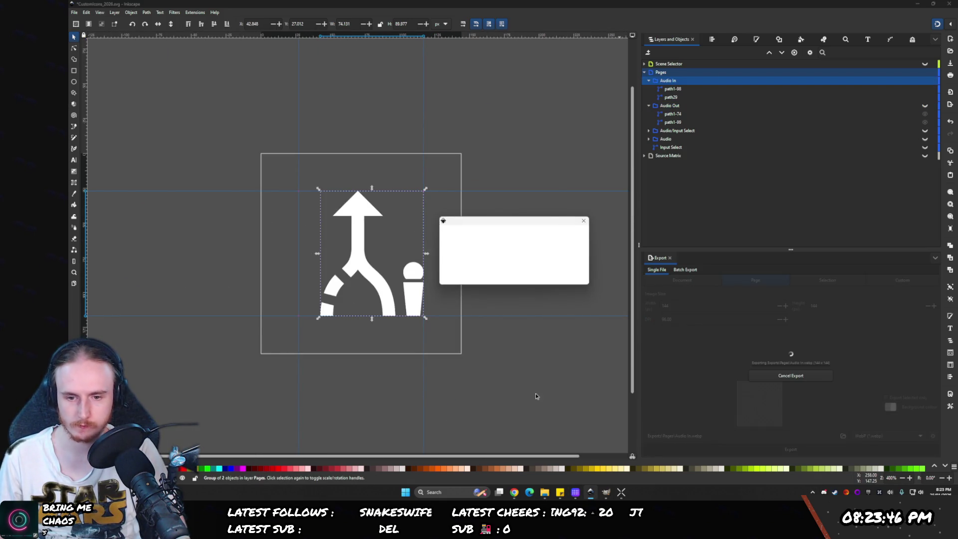
click(552, 280)
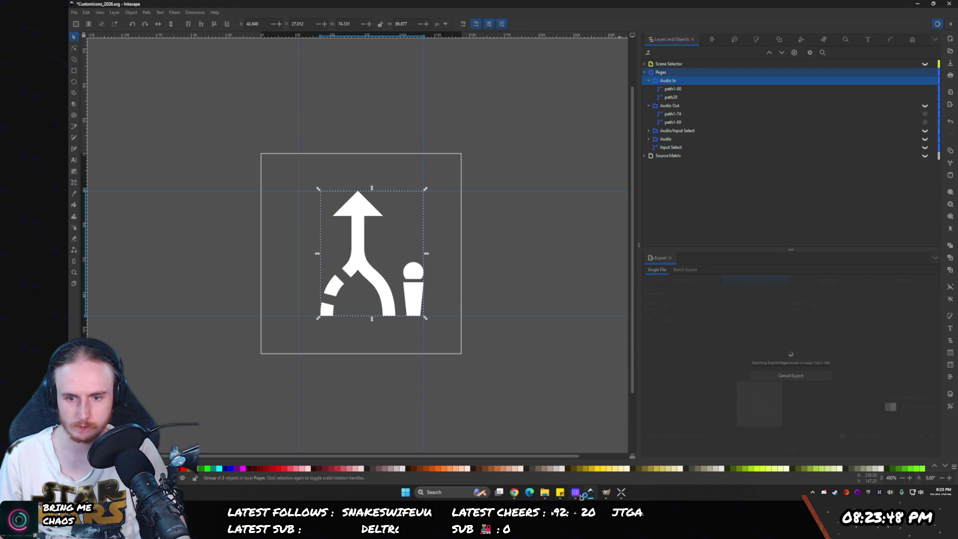
click(575, 492)
click(590, 491)
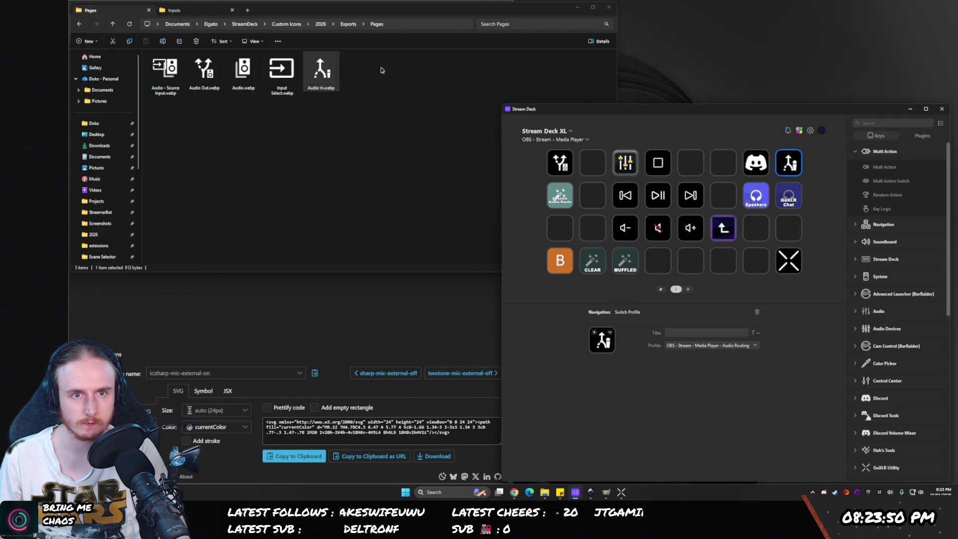
- Drop the re-exported Audio In.webp onto the key's icon preview to refresh it
mouse_move(320, 70)
mouse_down()
mouse_move(587, 344)
mouse_move(600, 337)
mouse_up()
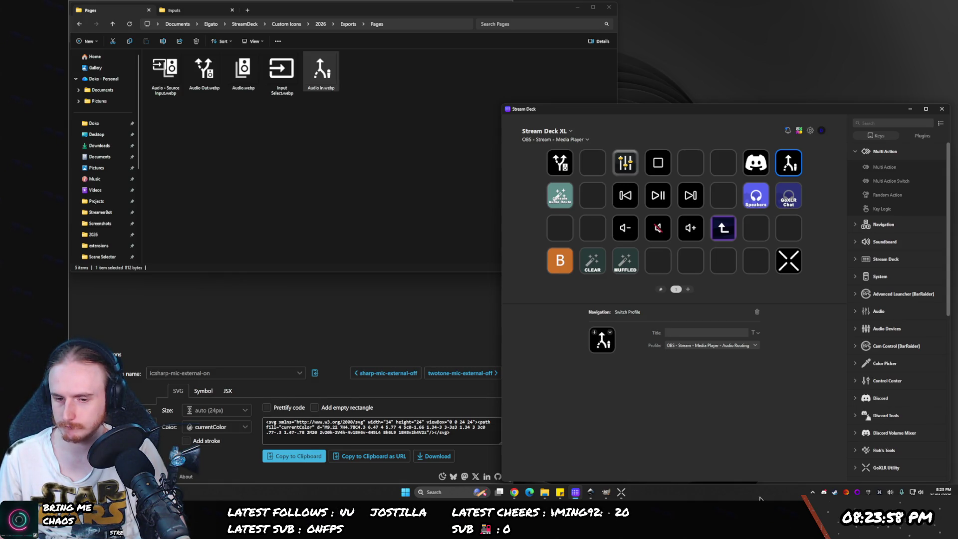
click(591, 492)
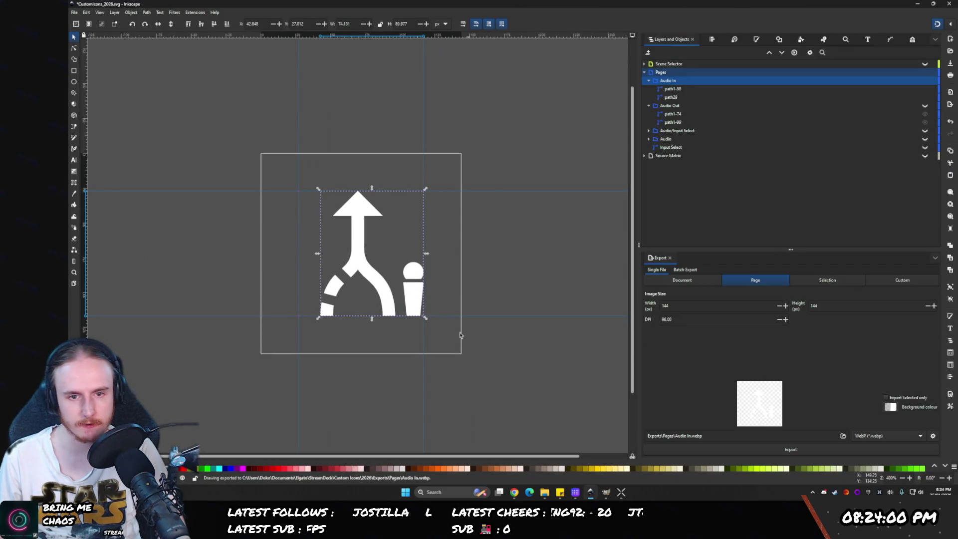
- Paste a microphone copy into Audio In over the existing microphone
scroll(399, 279, up, 3)
click(657, 90)
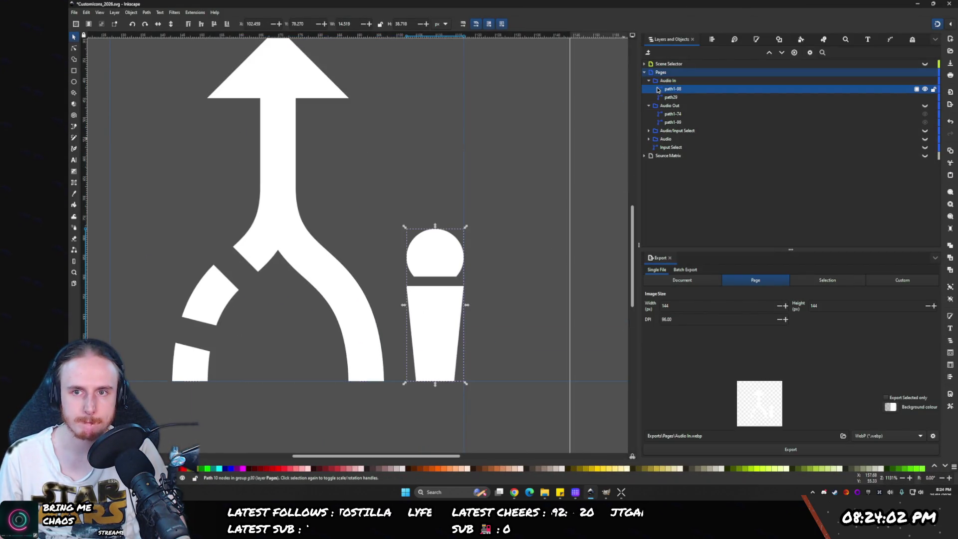
click(924, 106)
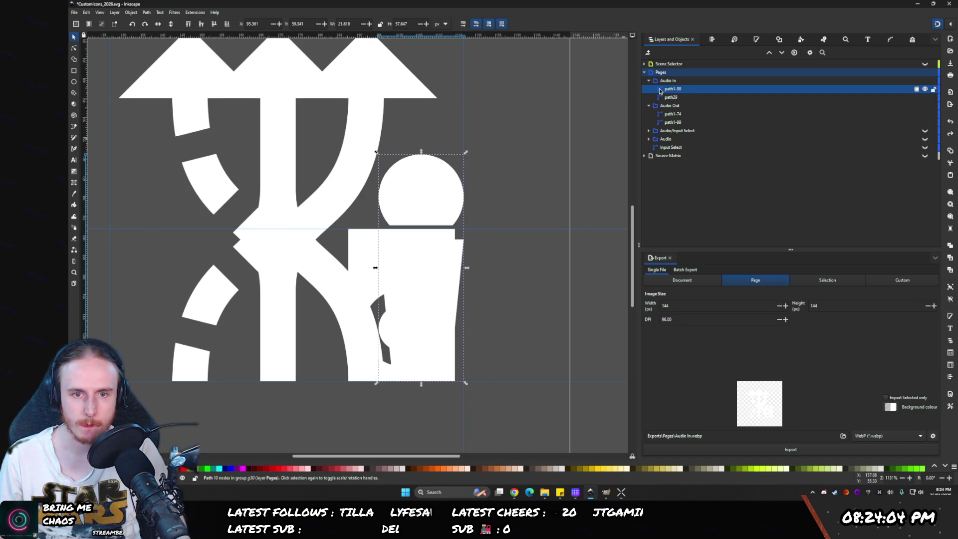
key(ctrl+z)
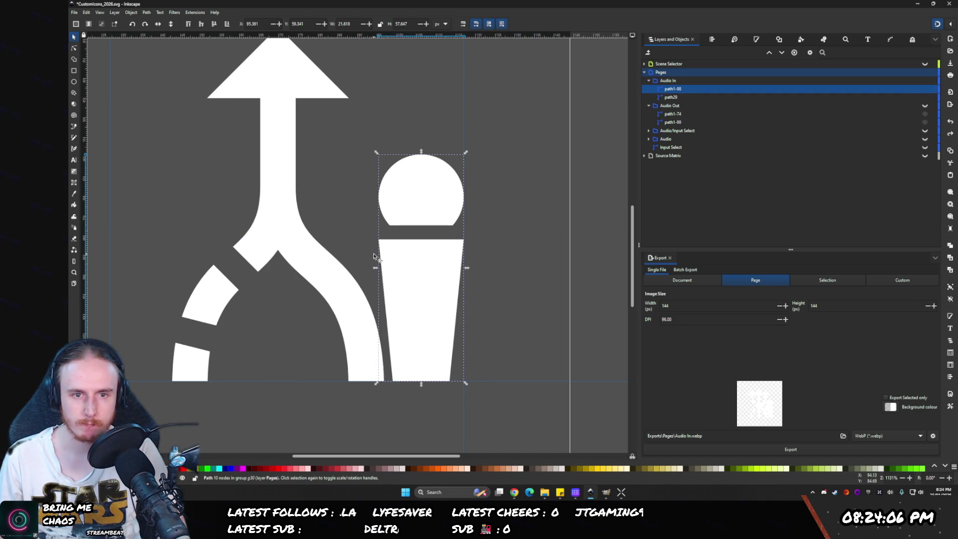
key(ctrl+v)
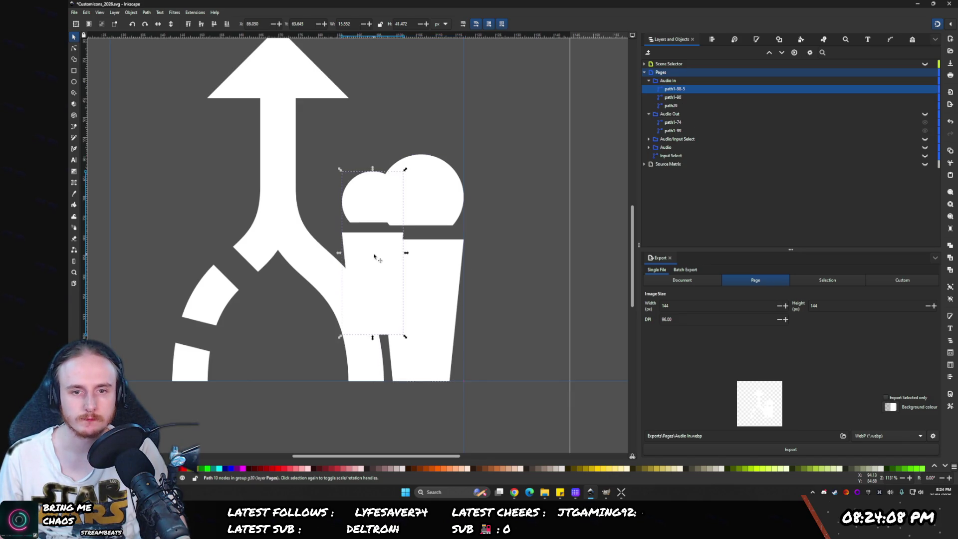
mouse_move(375, 256)
mouse_down()
mouse_move(417, 304)
mouse_move(438, 314)
mouse_move(441, 303)
mouse_up()
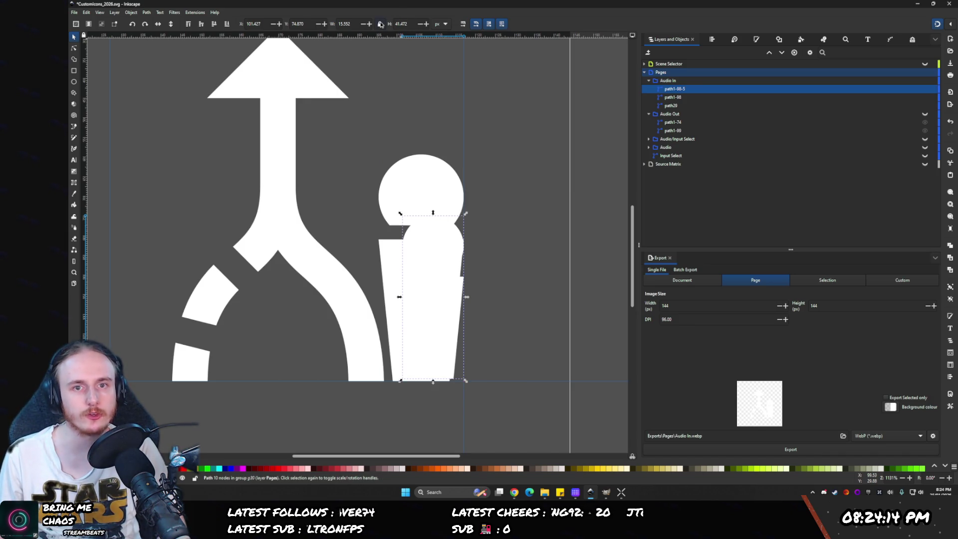
- Resize microphone path1-98 through the H field, ending at a height of 57.647
triple_click(414, 28)
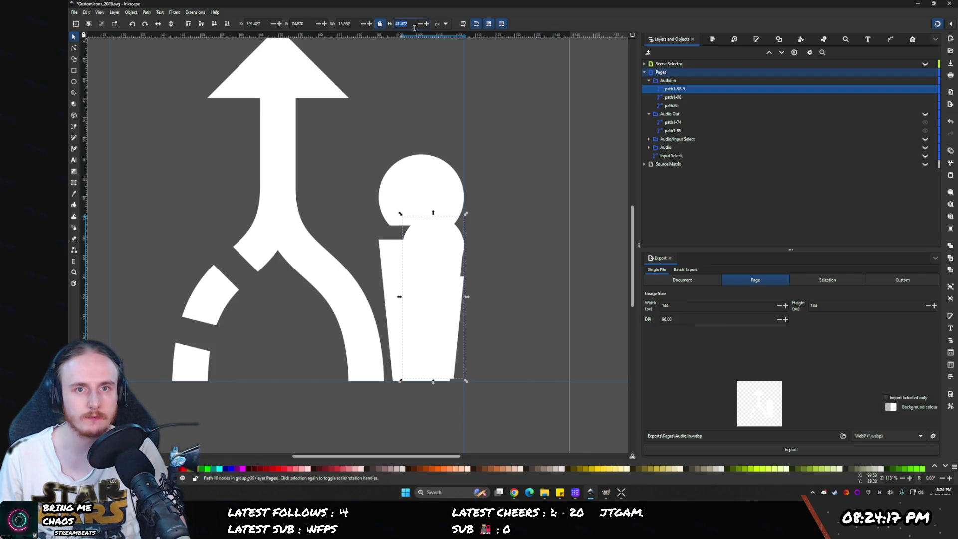
click(673, 97)
click(410, 23)
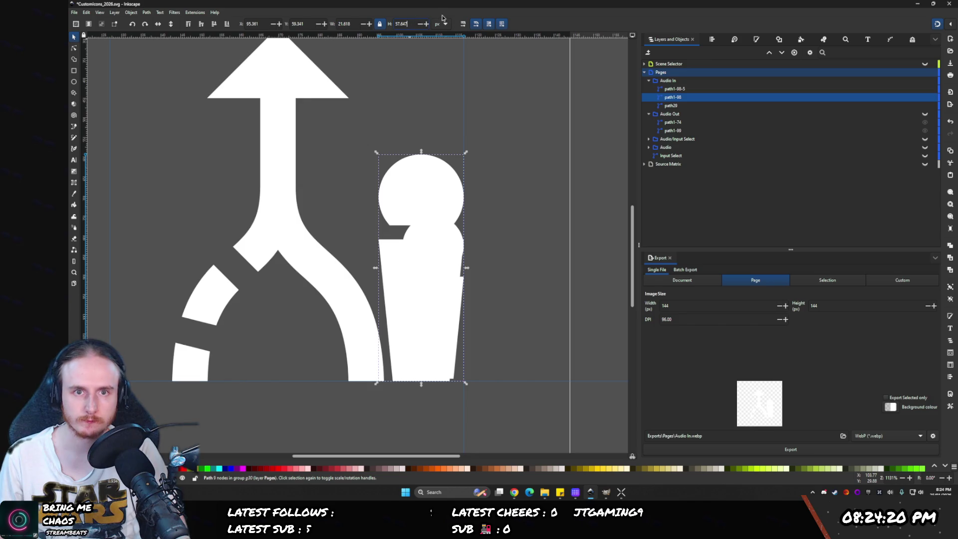
text(-41.472)
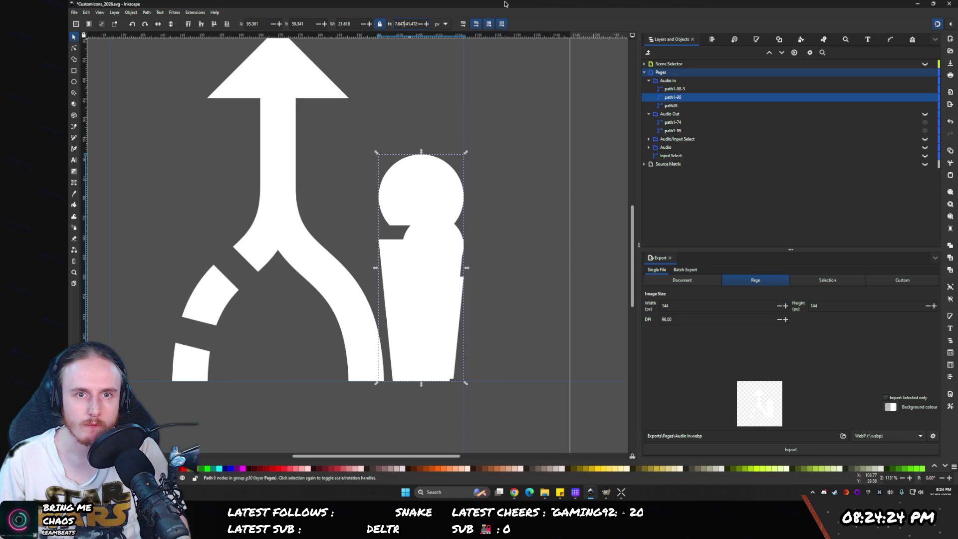
key(Home)
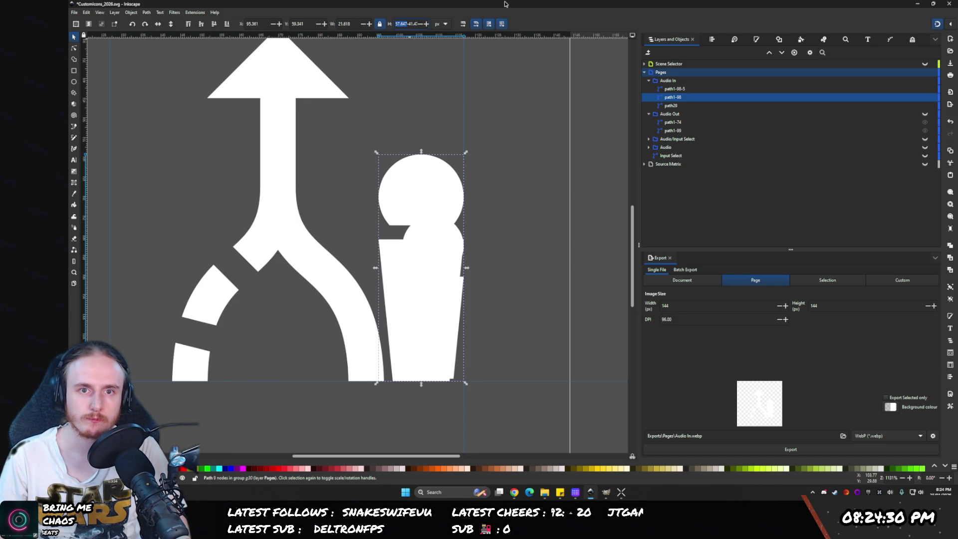
key(Return)
text(/2)
key(Return)
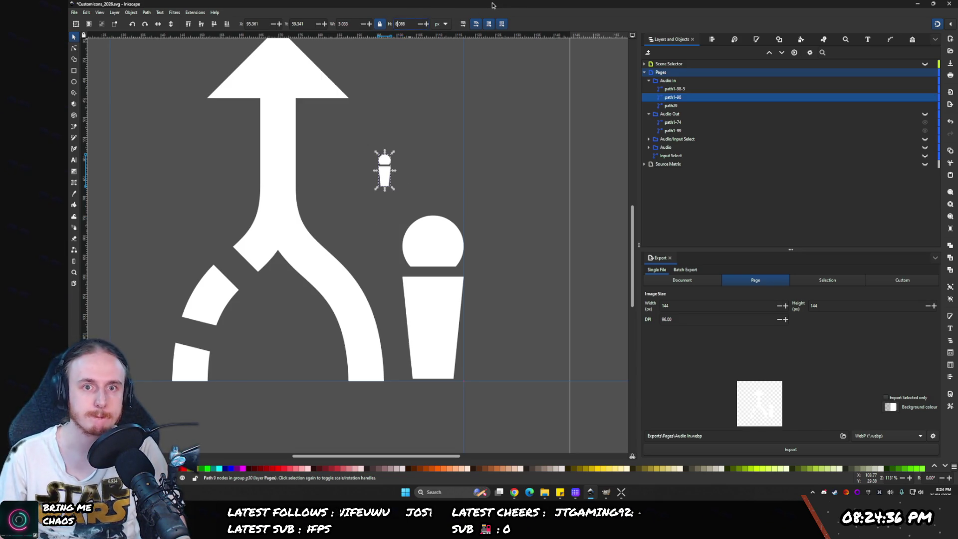
text(57.647)
key(Return)
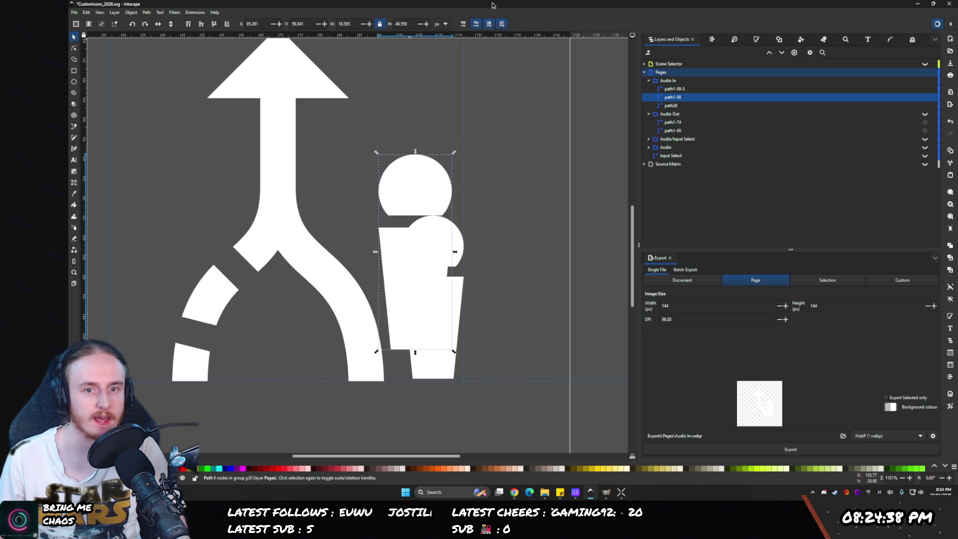
- Delete the extra microphone copy and place the remaining microphone beside the arrow's base
mouse_move(419, 285)
mouse_down()
mouse_move(427, 314)
mouse_move(419, 294)
mouse_up()
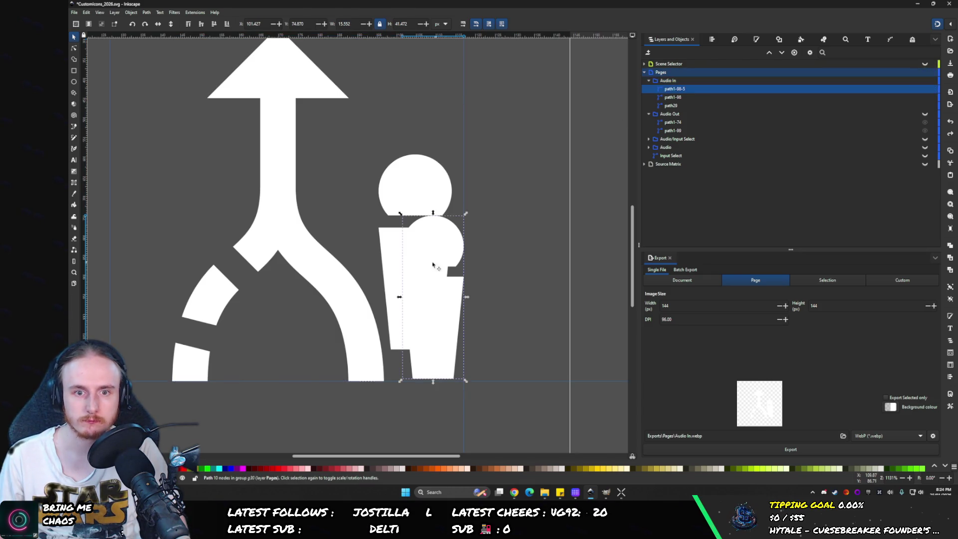
drag(404, 293, 421, 310)
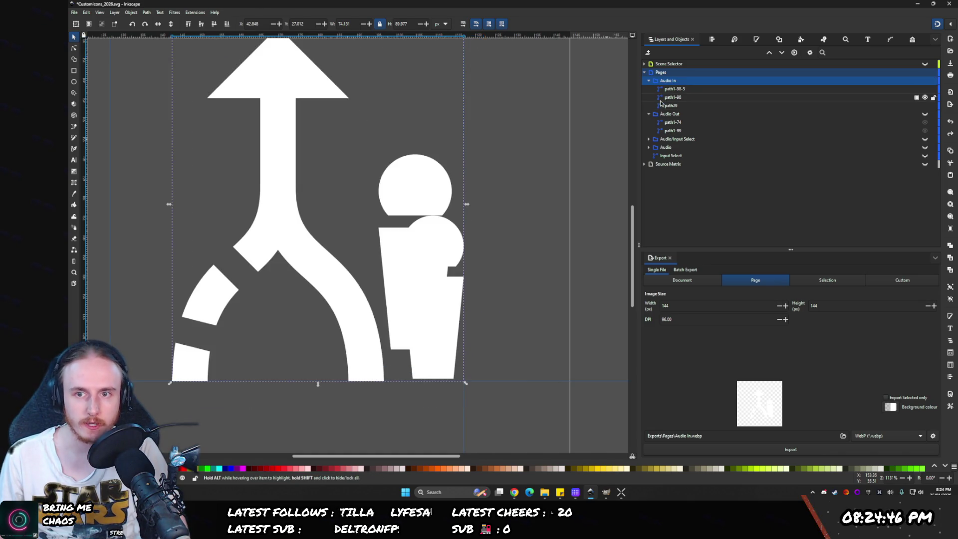
click(671, 97)
mouse_move(422, 184)
mouse_down()
mouse_move(425, 248)
mouse_move(425, 218)
mouse_move(417, 220)
mouse_move(354, 100)
mouse_up()
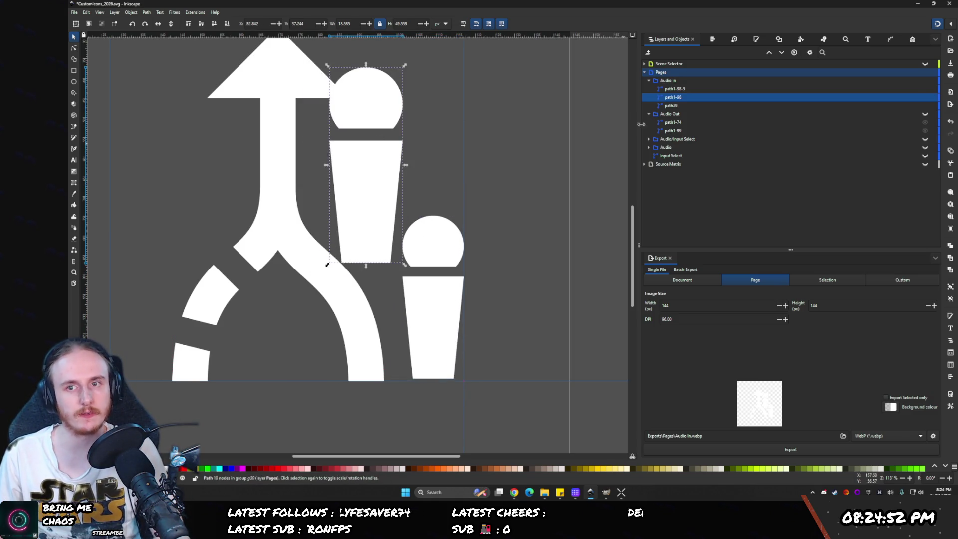
key(Delete)
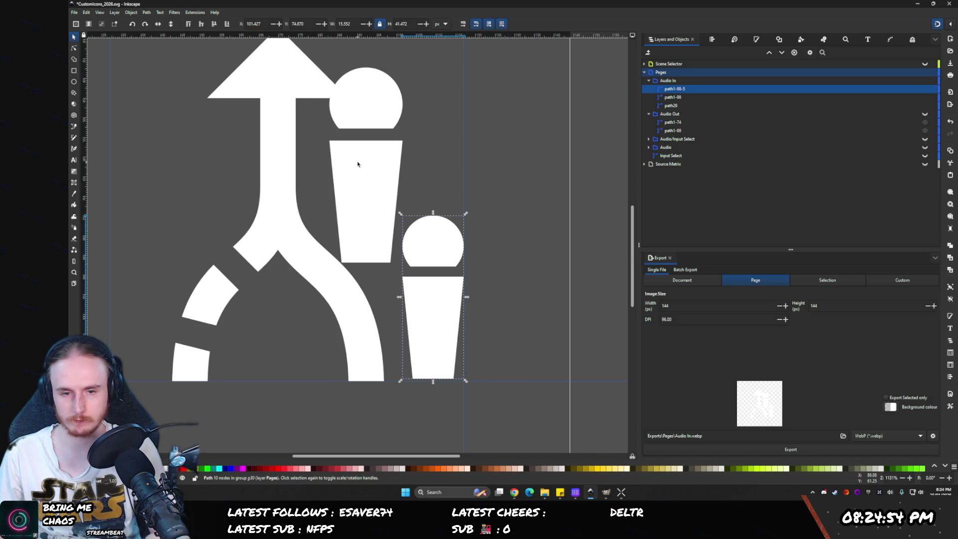
double_click(376, 247)
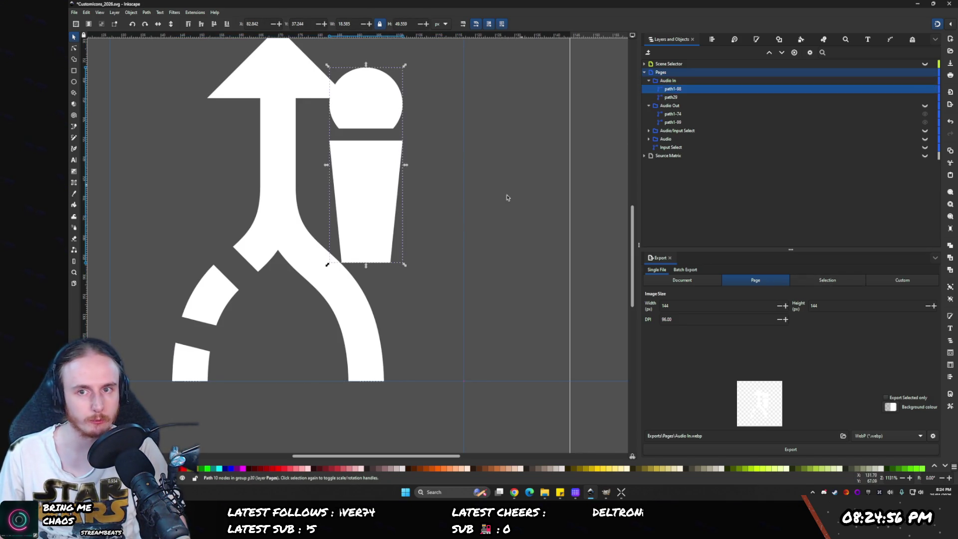
drag(377, 246, 437, 365)
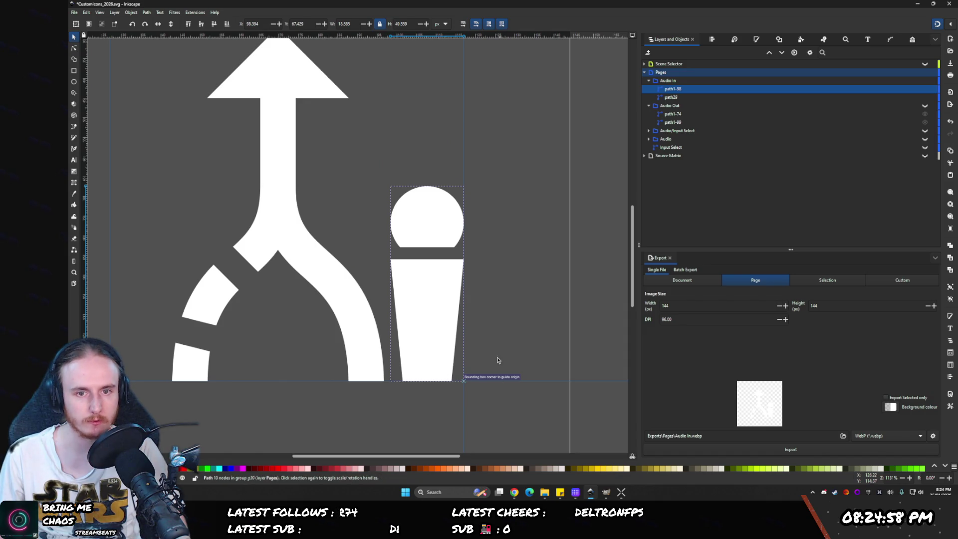
- Export Audio In.webp and set it as the Stream Deck key's icon
click(719, 449)
key(Return)
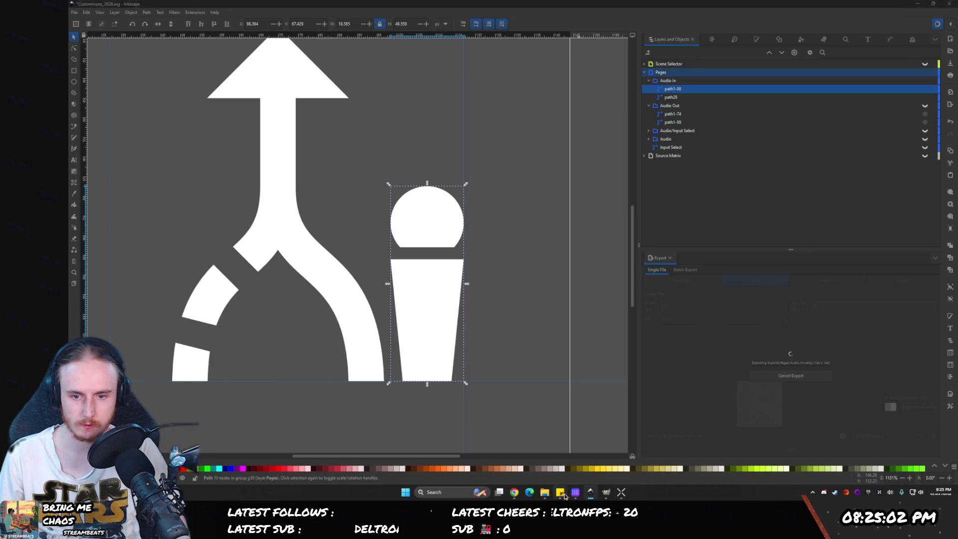
click(573, 494)
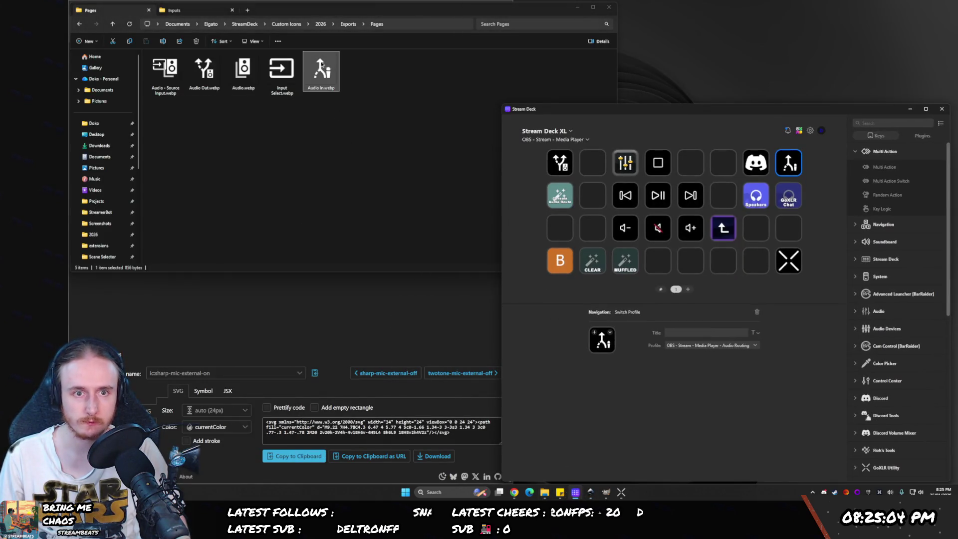
mouse_move(321, 65)
mouse_down()
mouse_move(596, 294)
mouse_move(602, 339)
mouse_up()
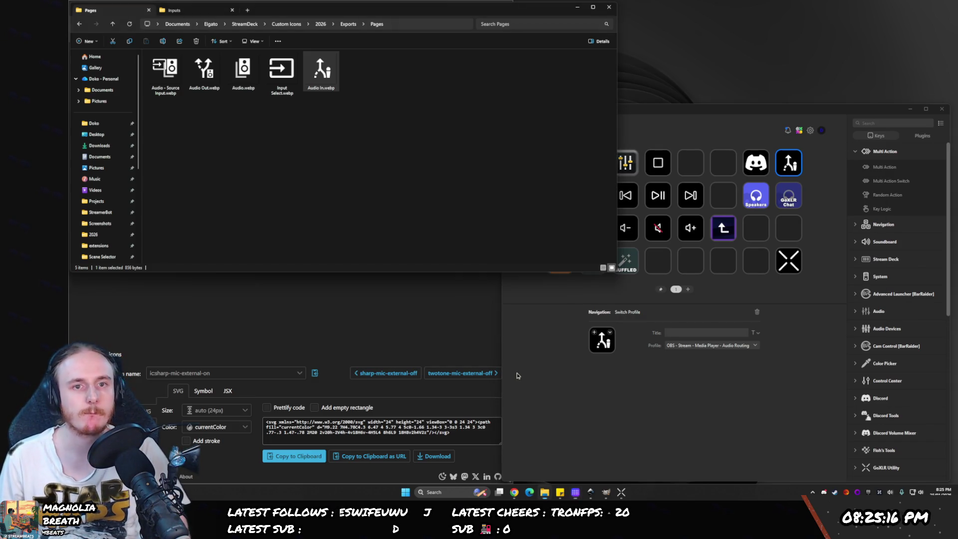
- Close the Iconify browser window and move the Stream Deck window up-left
click(514, 493)
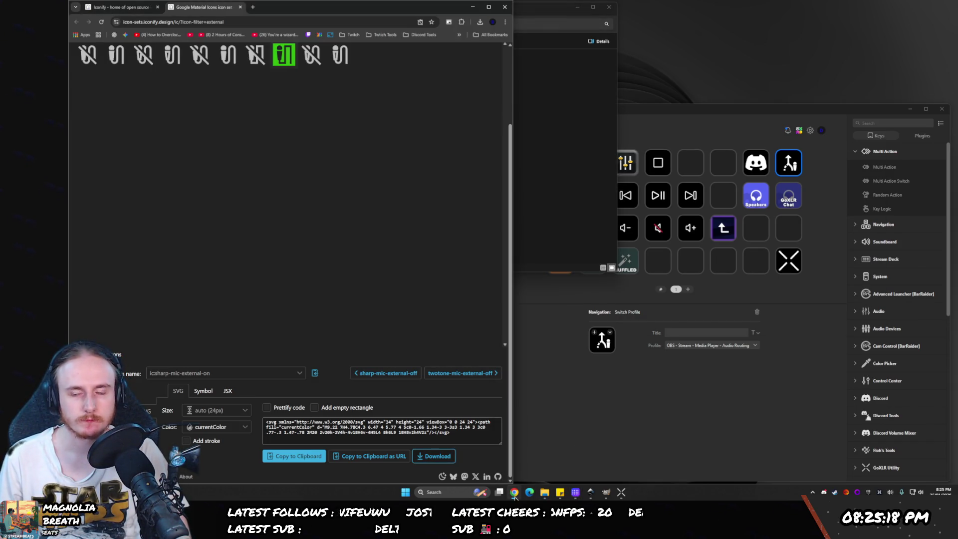
click(514, 493)
click(515, 492)
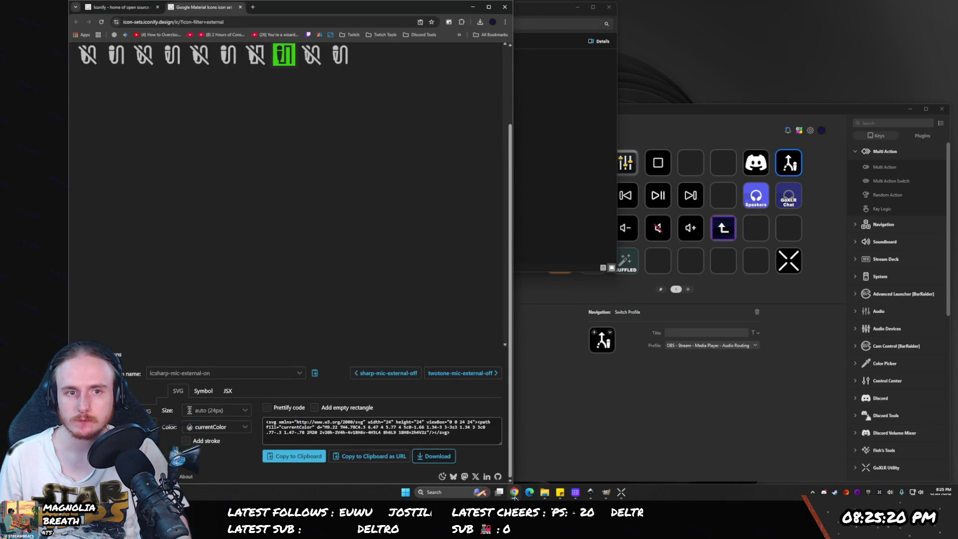
mouse_move(617, 495)
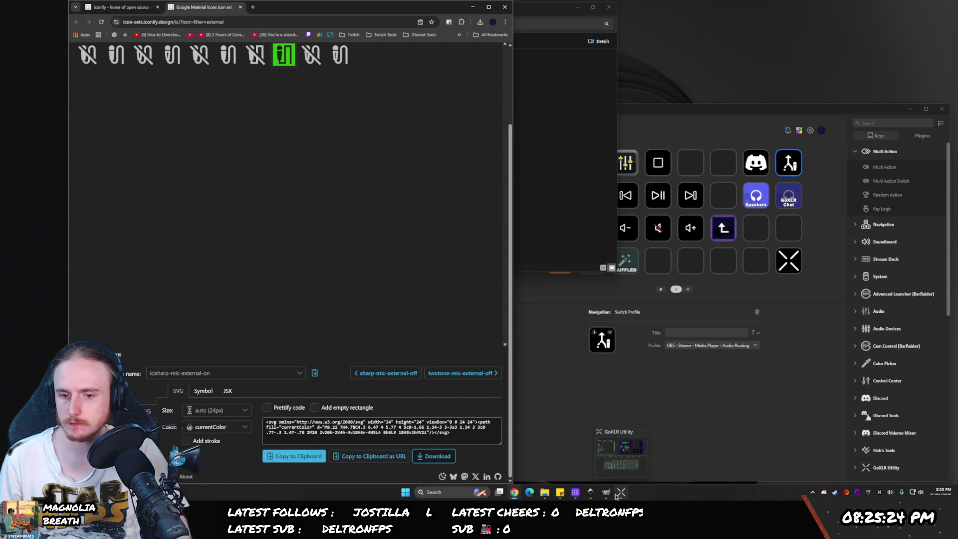
click(575, 493)
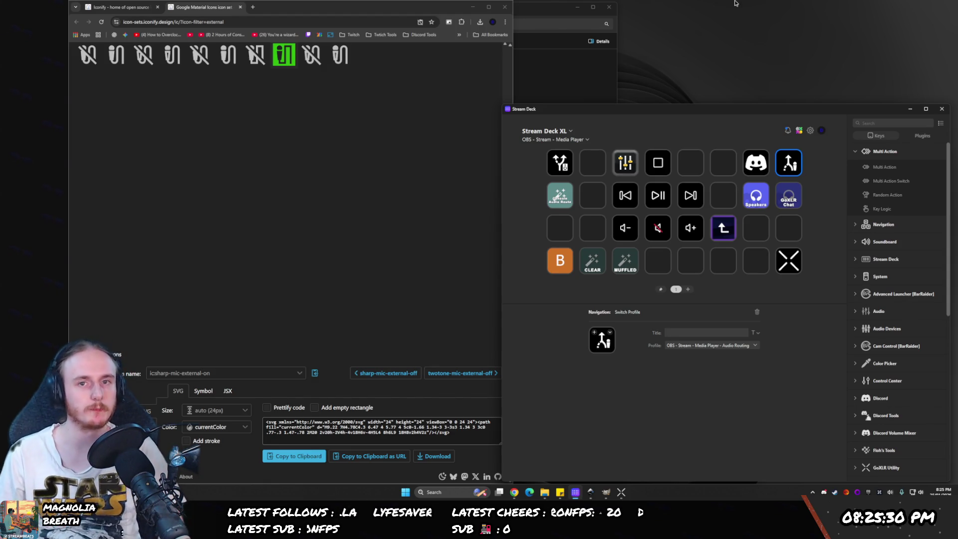
click(505, 8)
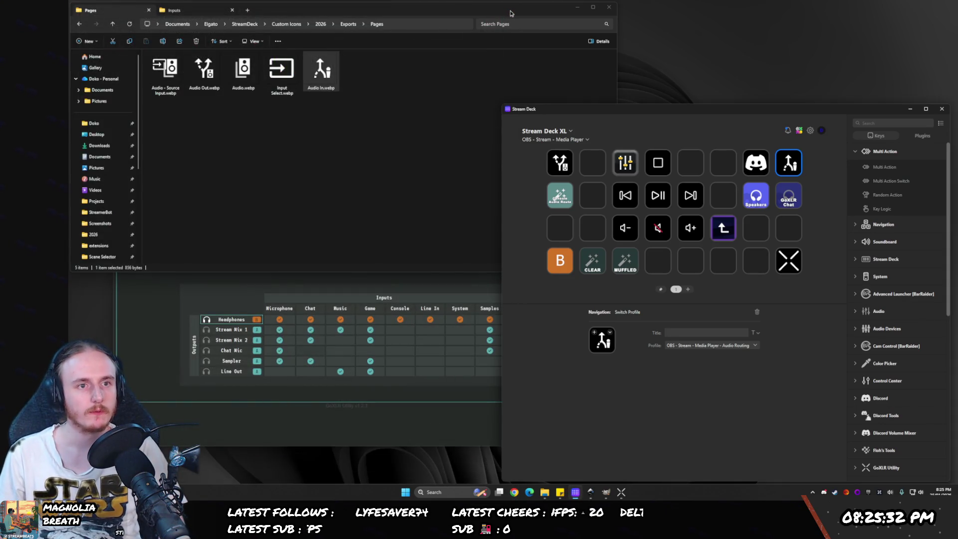
drag(698, 111, 474, 80)
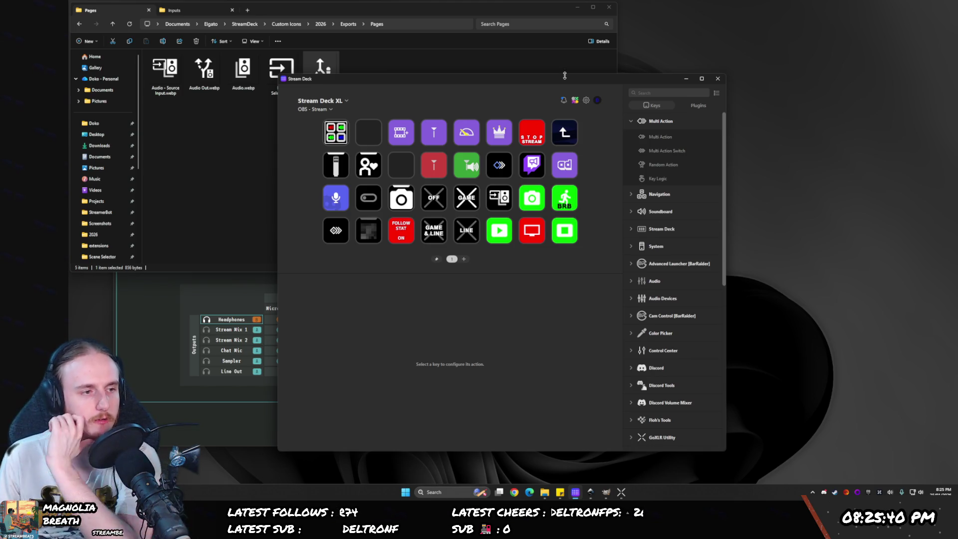
- Close the File Explorer and GIMP windows
click(606, 7)
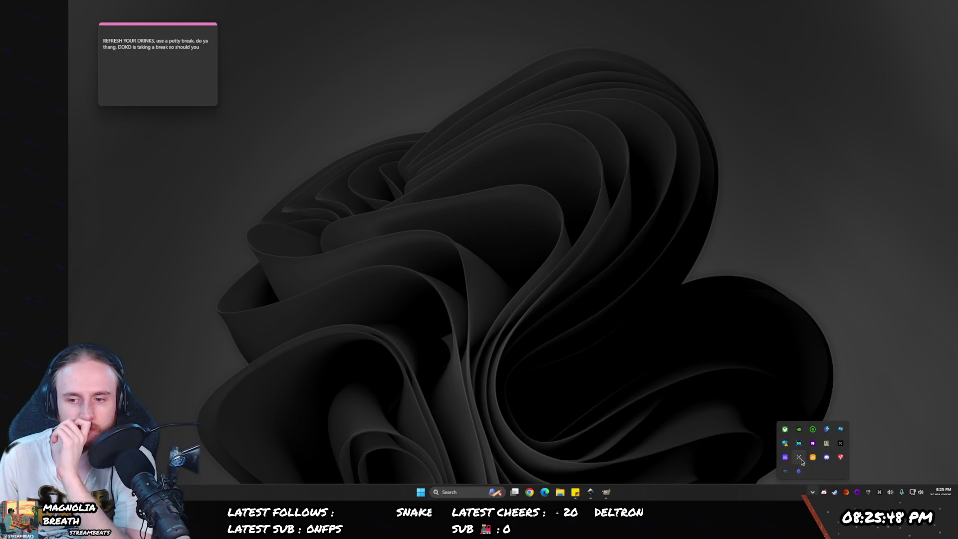
click(785, 465)
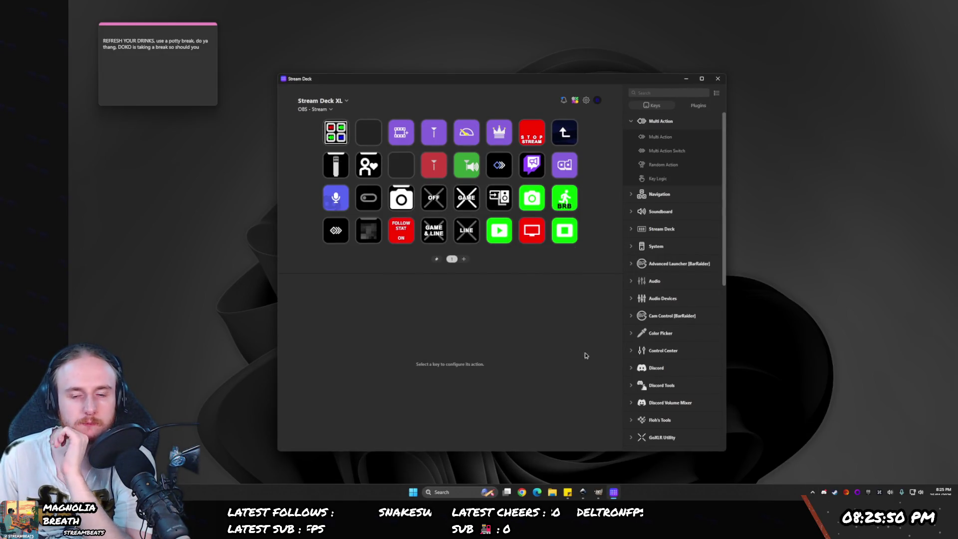
right_click(598, 494)
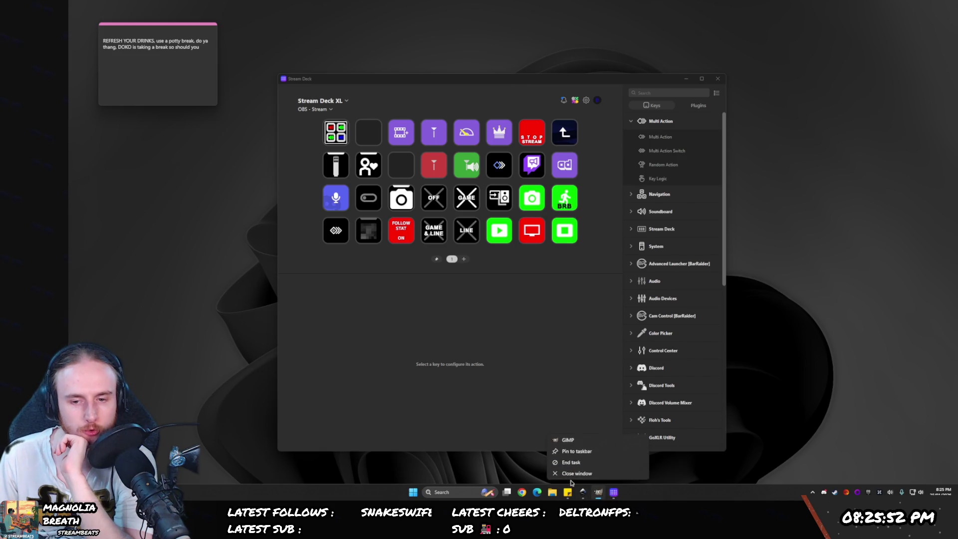
click(591, 482)
click(592, 492)
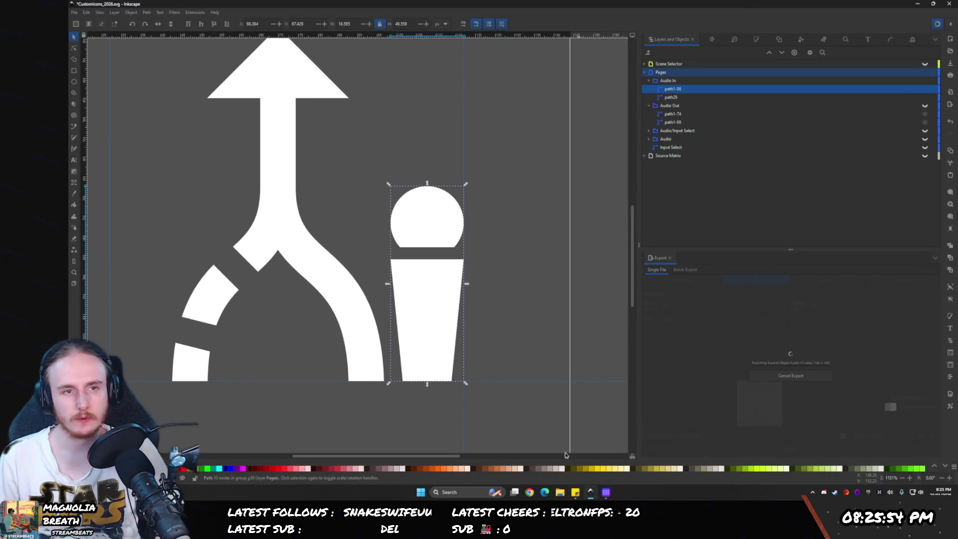
- Collapse the Audio In and Audio Out groups, save CustomIcons_2026.svg, and close Inkscape
click(649, 105)
click(648, 80)
key(ctrl+s)
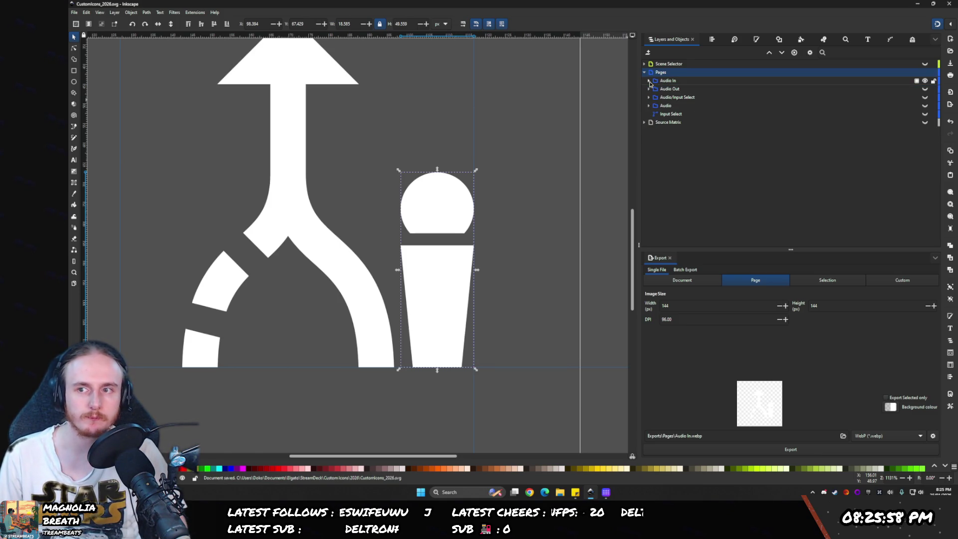
click(949, 4)
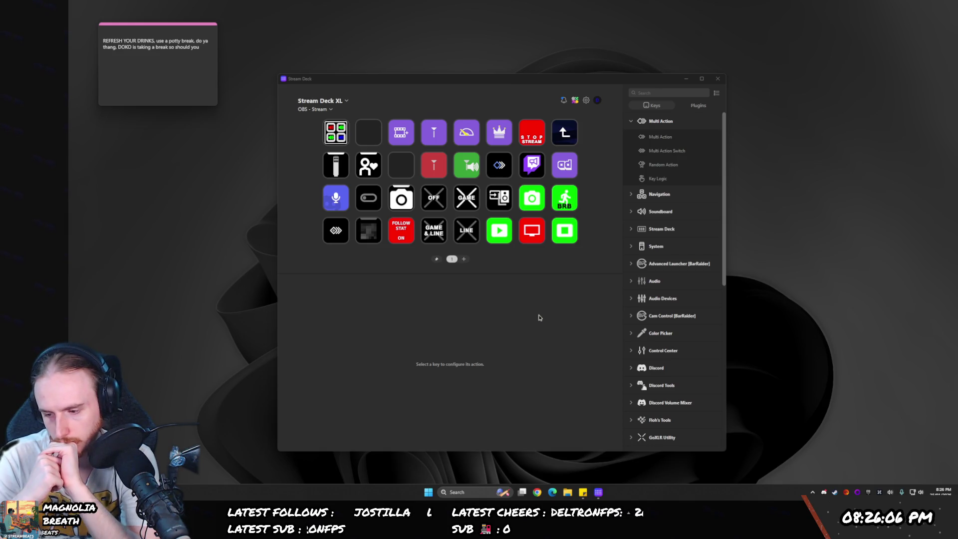
- Select the BRB key and change its title font size to 10 px
click(564, 197)
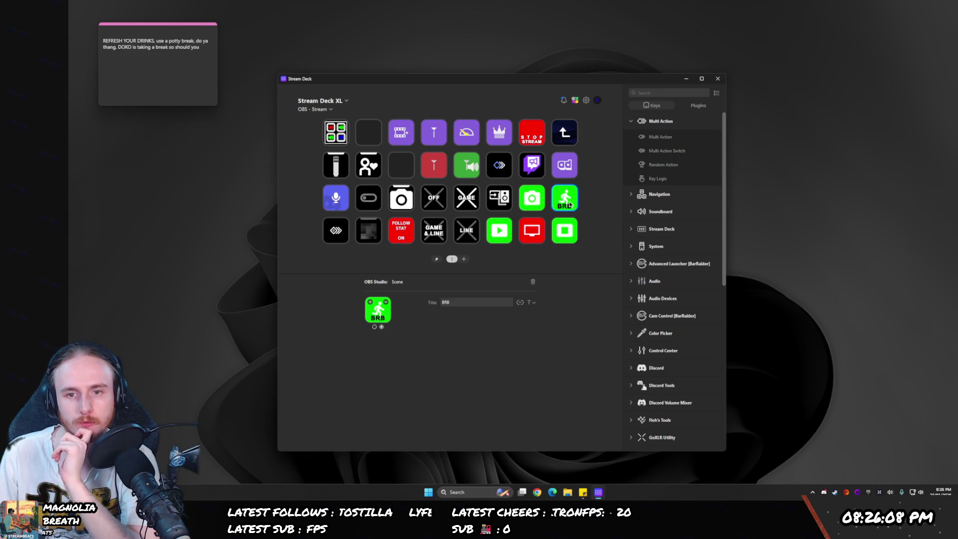
click(532, 302)
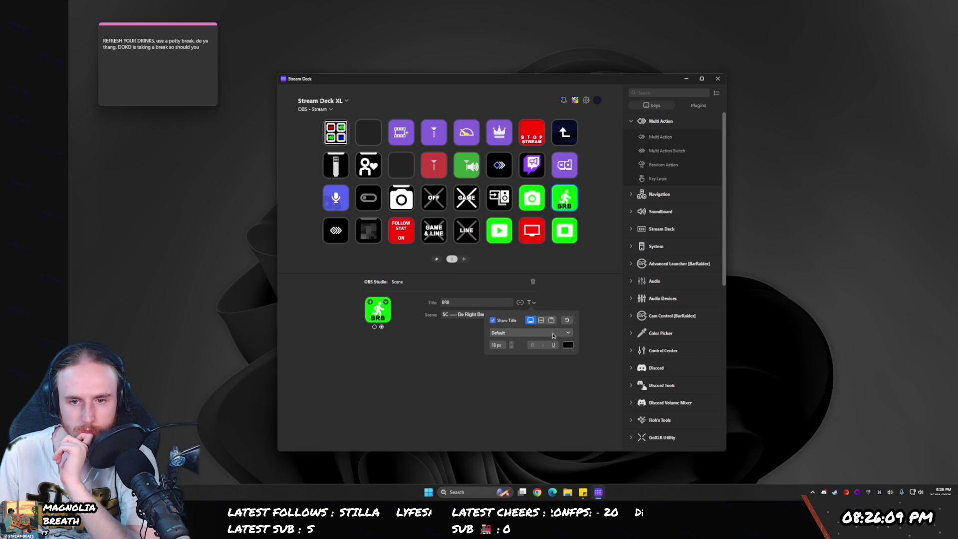
click(512, 347)
click(511, 348)
click(511, 348)
click(511, 347)
click(511, 347)
click(511, 348)
click(511, 347)
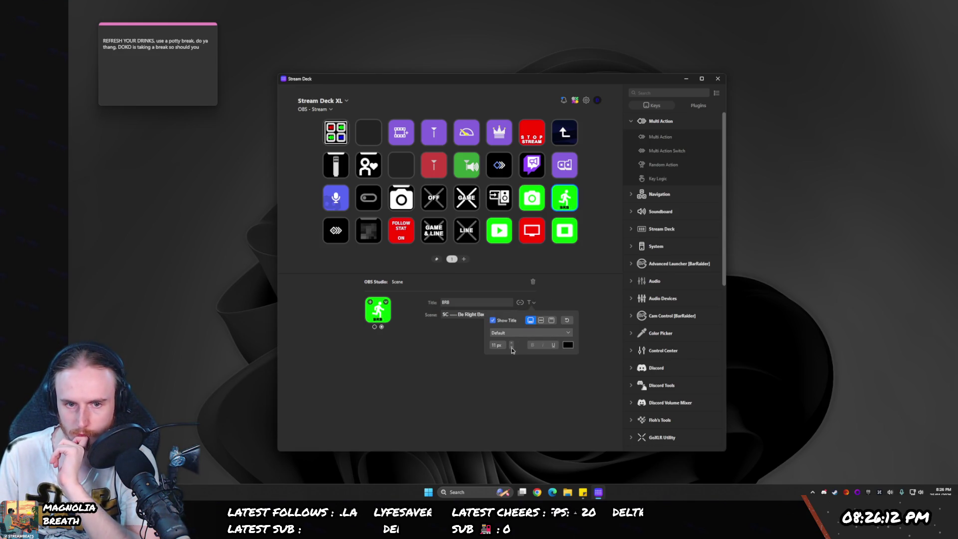
click(511, 348)
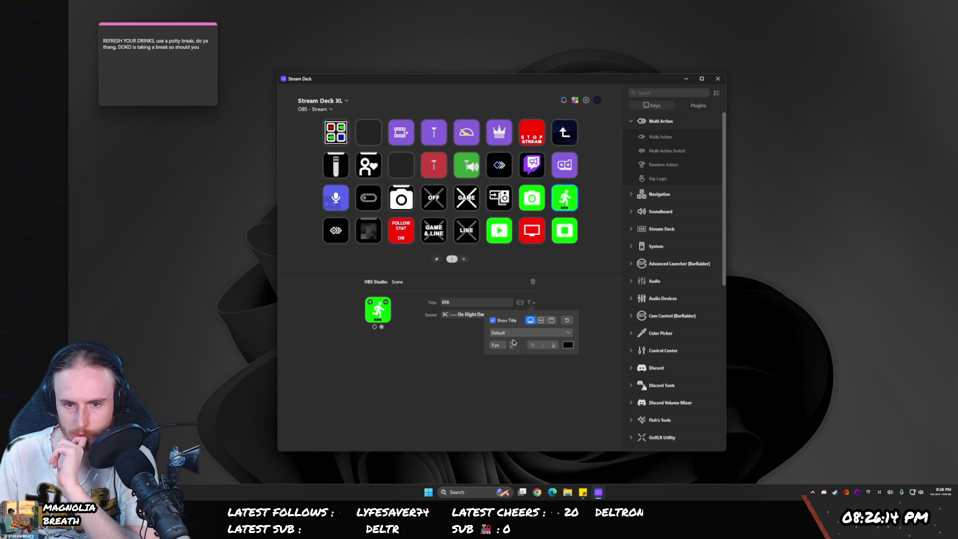
click(512, 343)
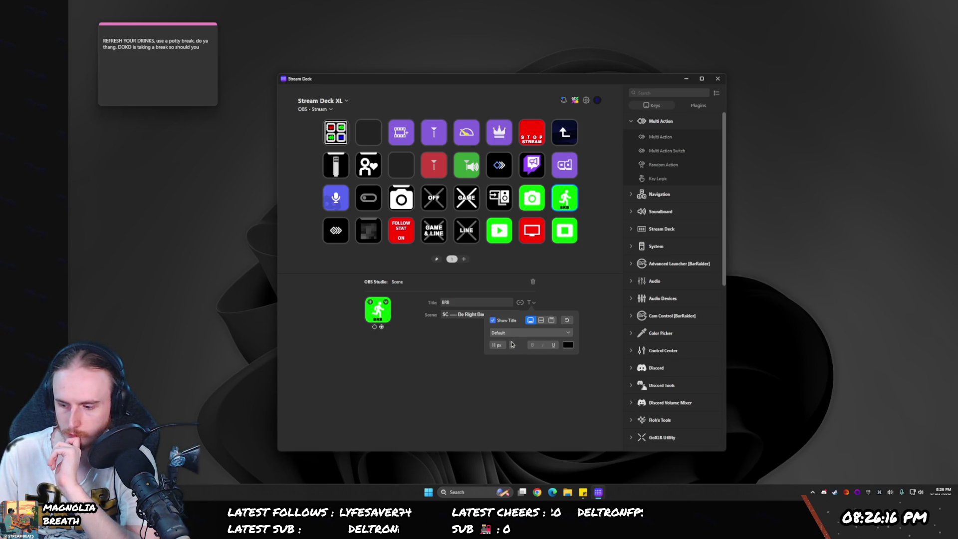
- Set the BRB key's title text colour to white
click(567, 345)
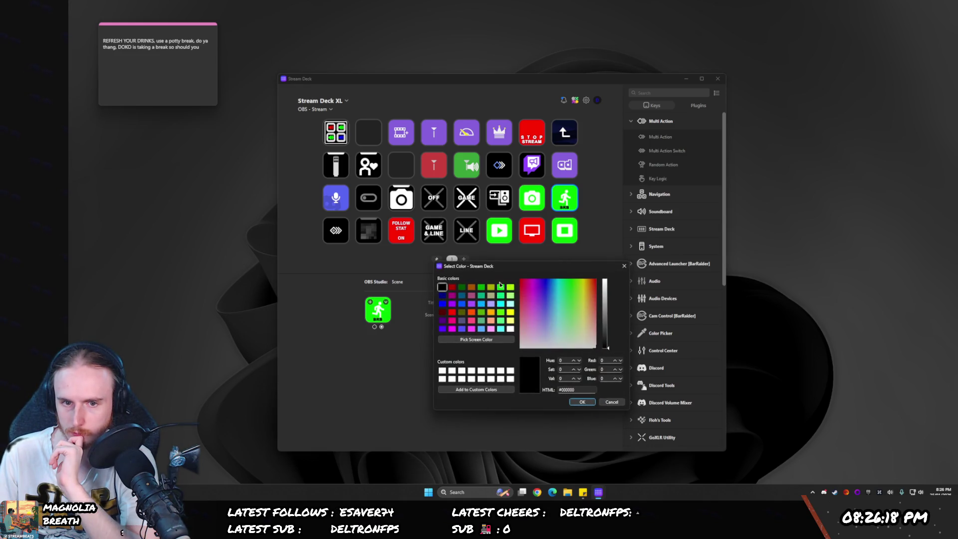
click(510, 329)
click(581, 401)
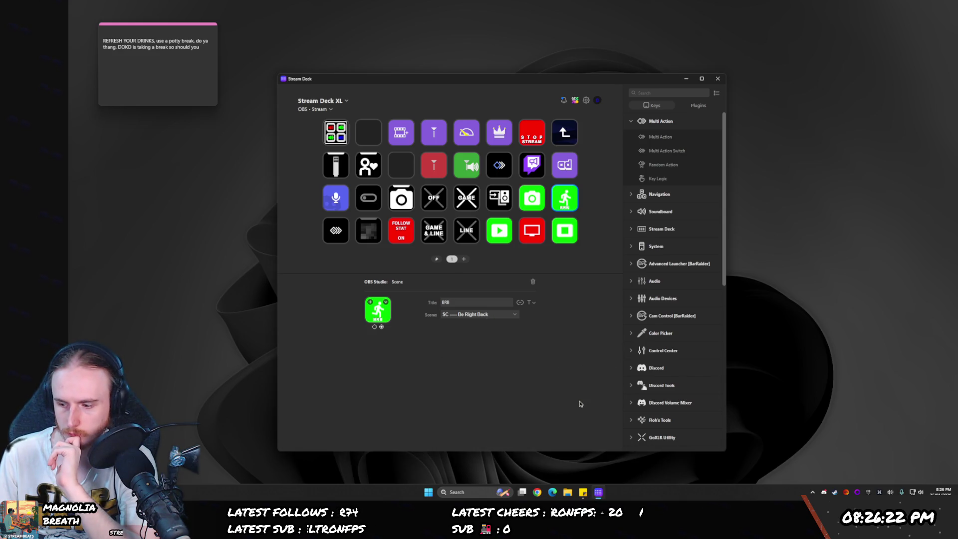
- Return the BRB title font size to 18 px and reopen its title formatting options
click(530, 302)
scroll(511, 344, up, 3)
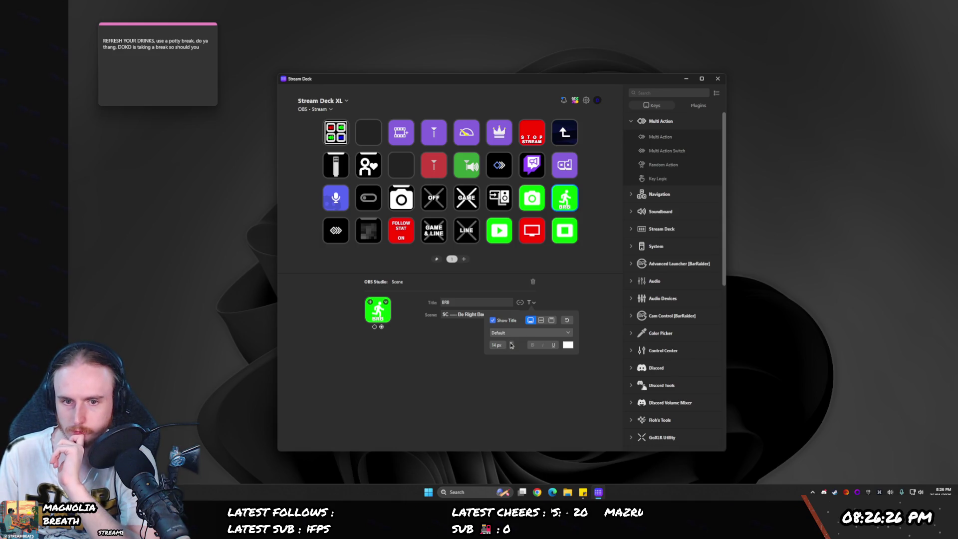
scroll(510, 345, up, 3)
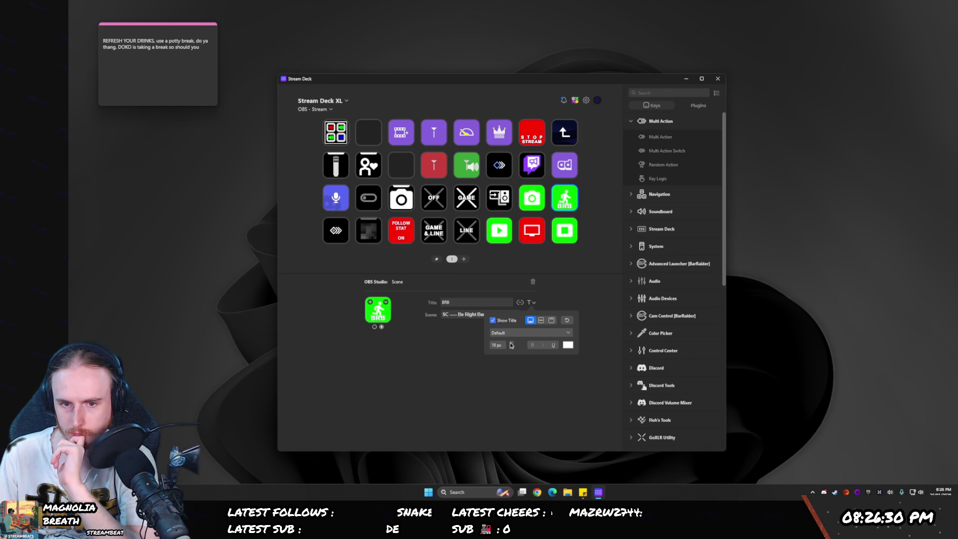
click(495, 388)
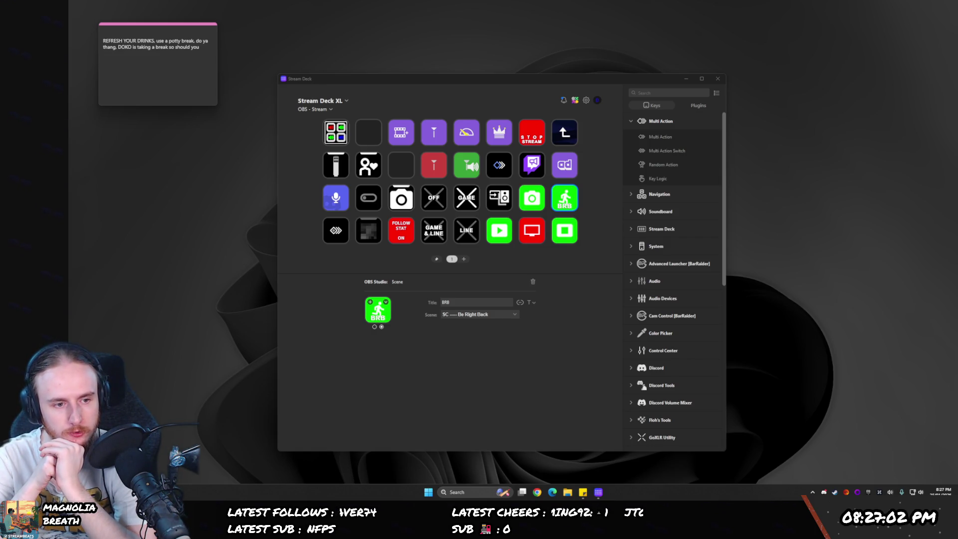
click(402, 257)
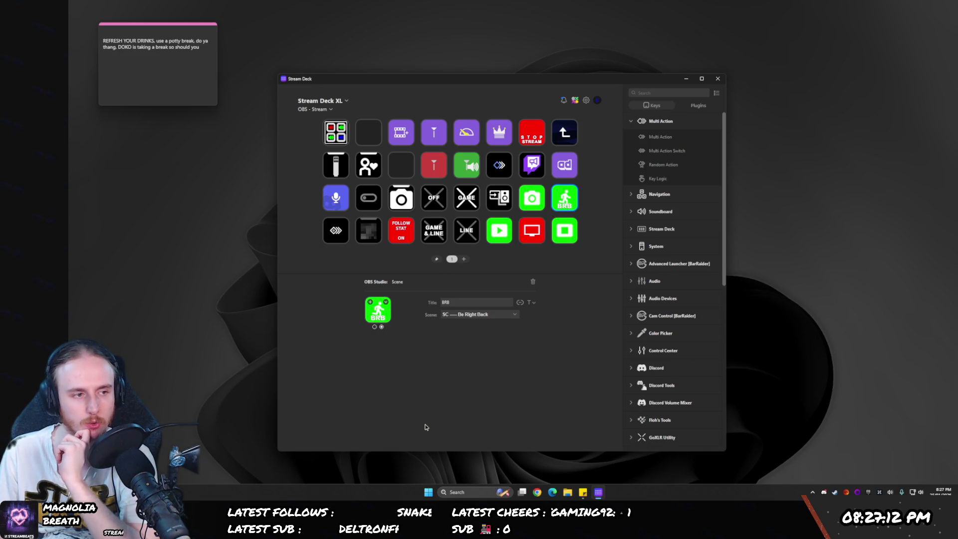
click(463, 302)
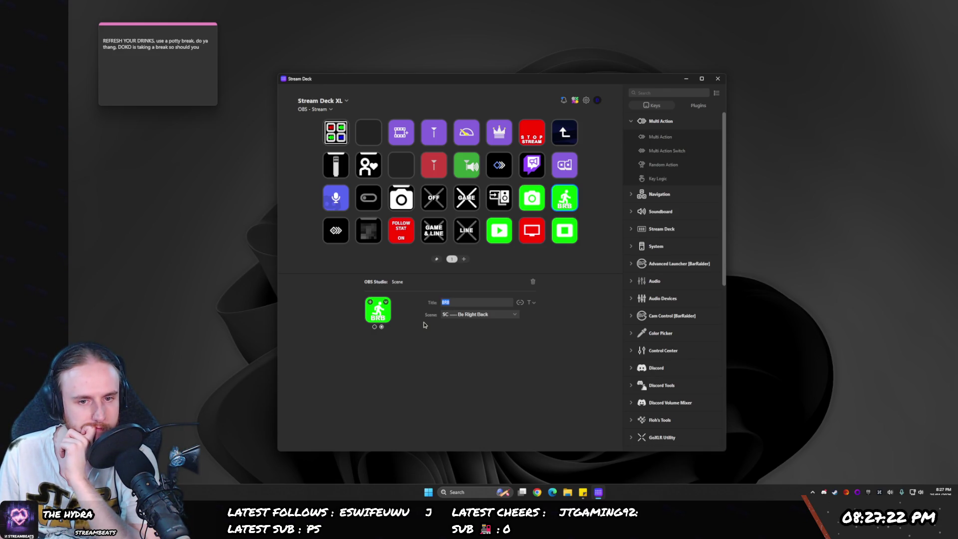
click(531, 303)
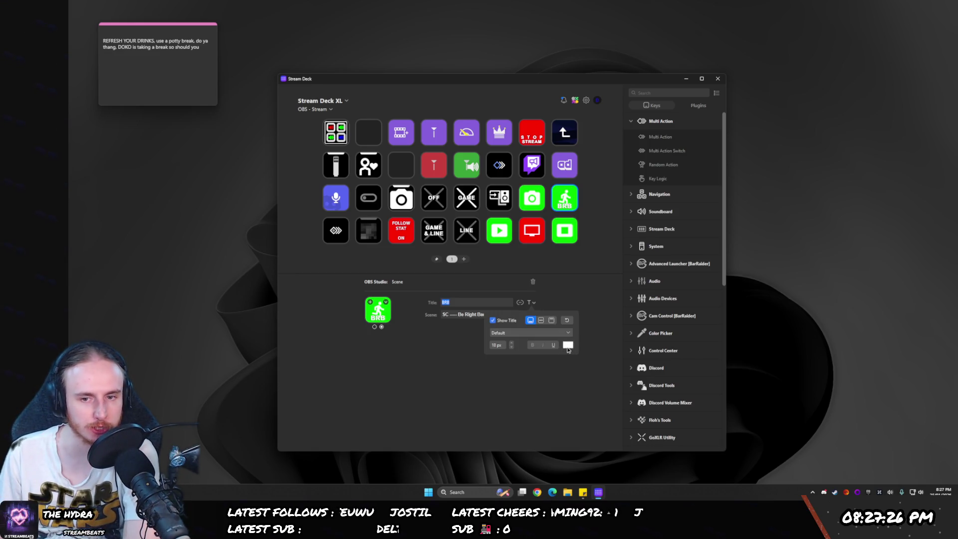
- Try dark and light grey for the BRB title, then settle on black #000000
click(567, 346)
click(581, 401)
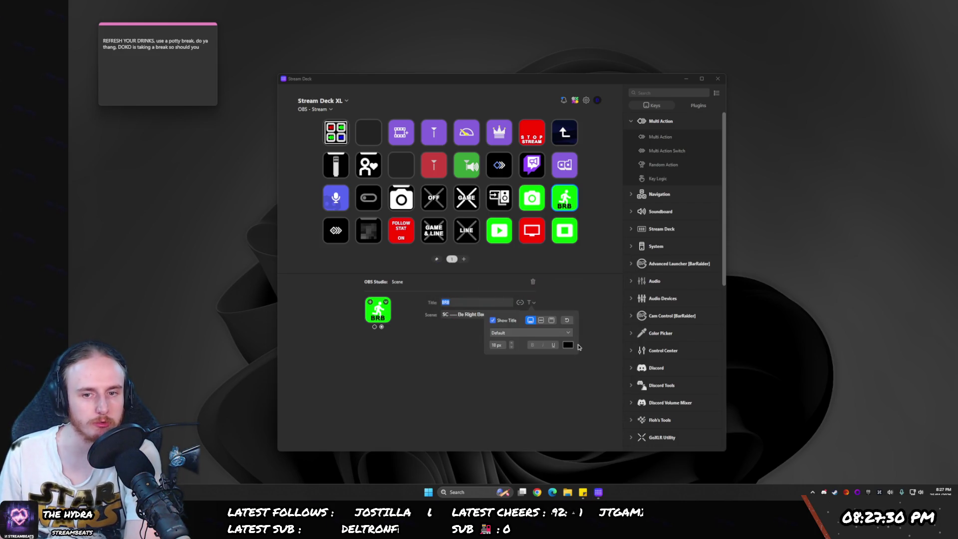
click(569, 345)
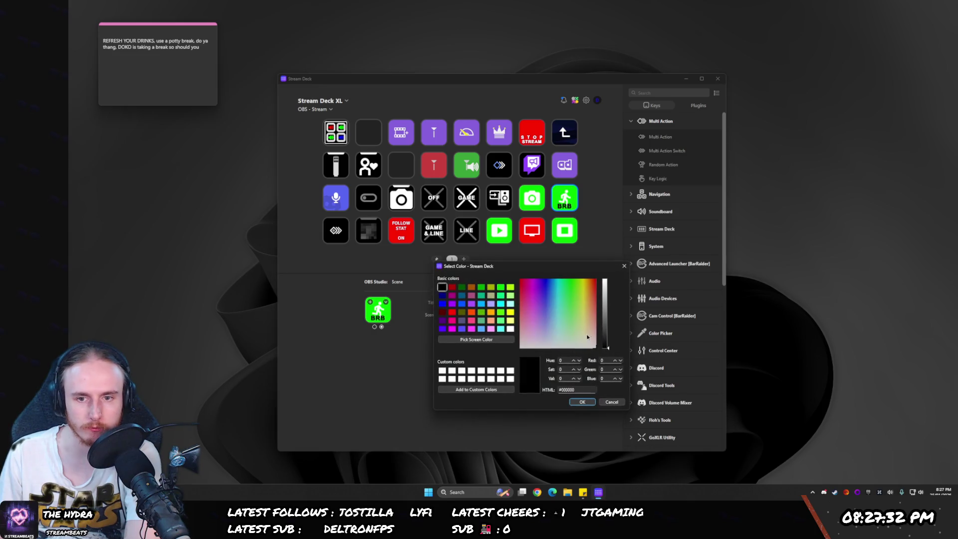
mouse_move(607, 333)
mouse_down()
mouse_move(607, 314)
mouse_move(607, 323)
mouse_up()
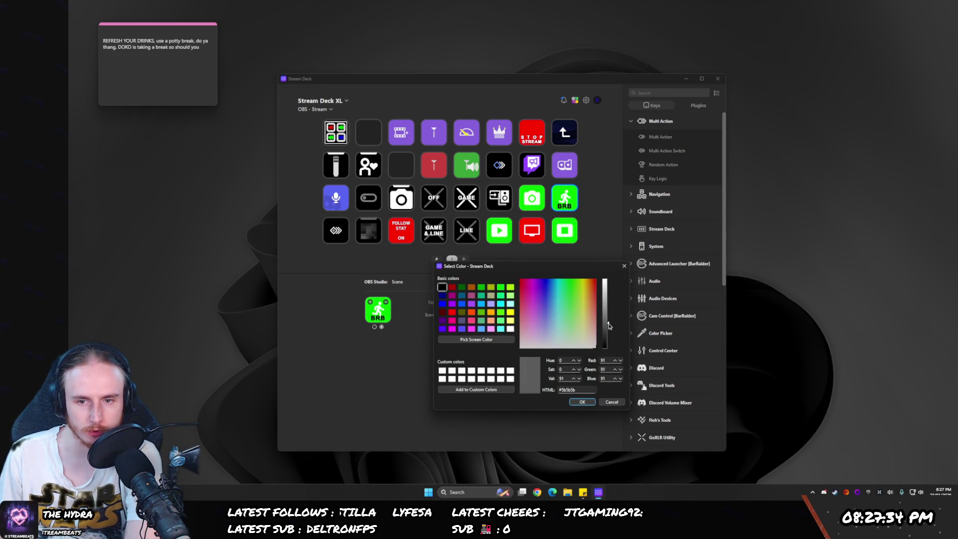
click(592, 403)
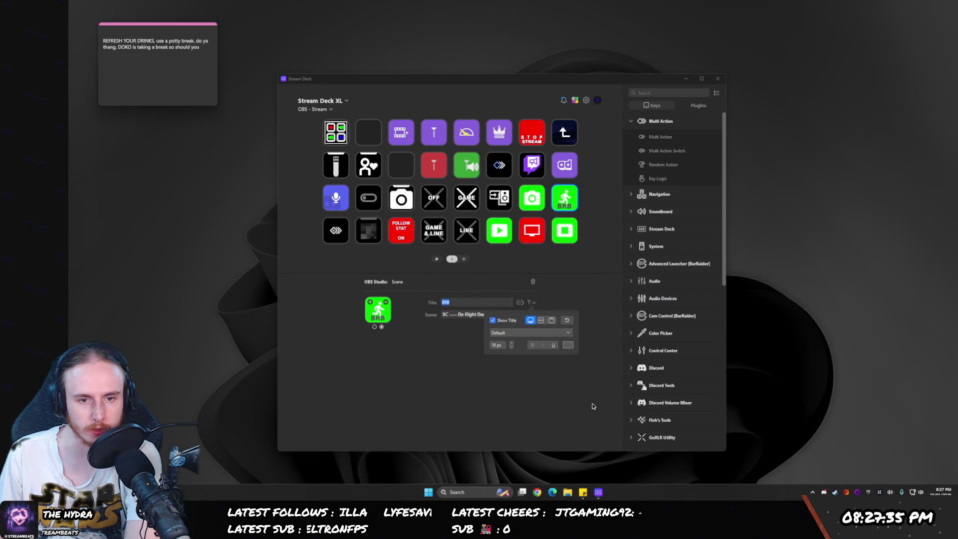
click(569, 345)
drag(607, 321, 608, 299)
click(581, 401)
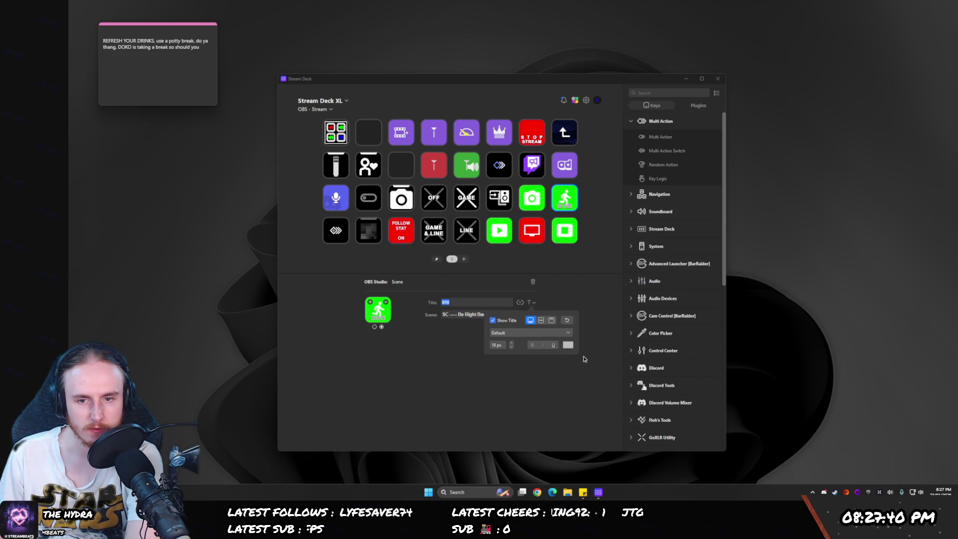
click(568, 345)
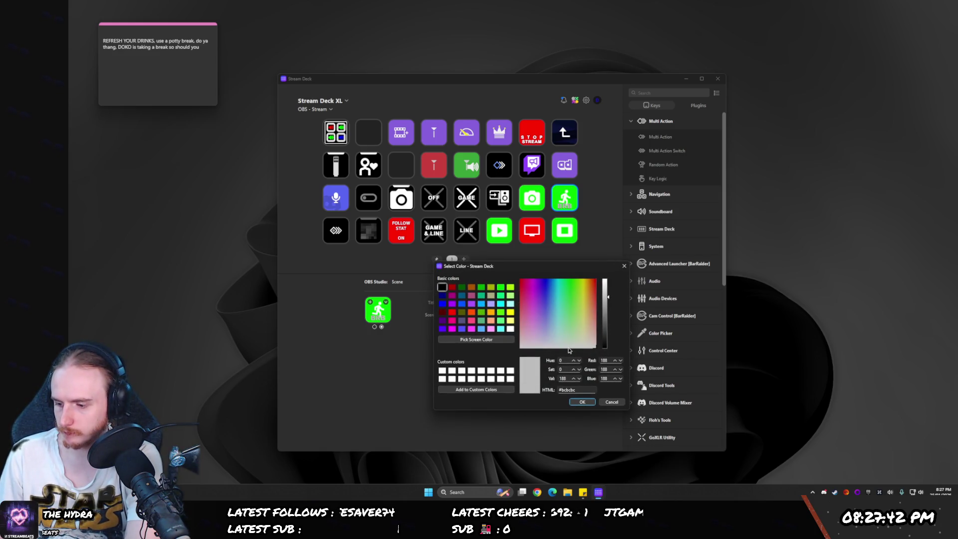
drag(608, 299, 607, 348)
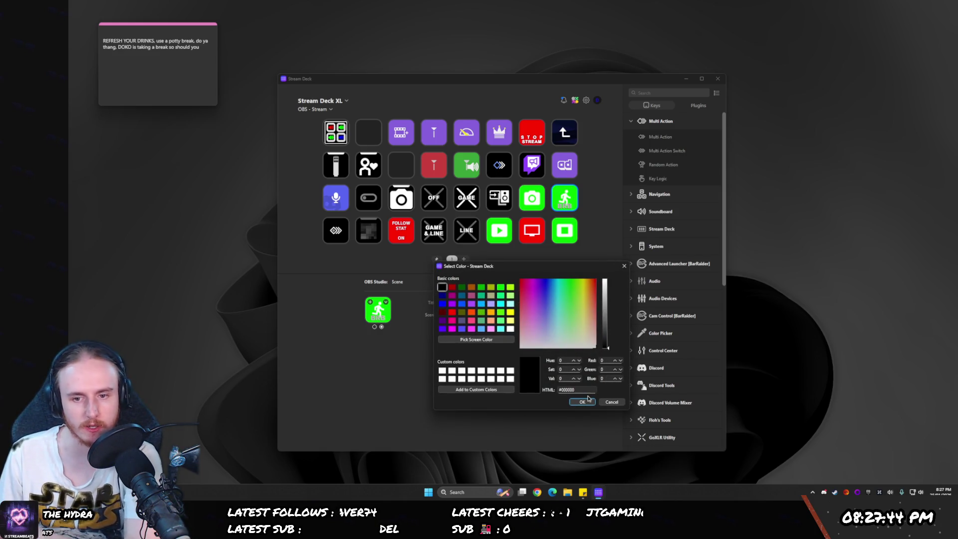
click(582, 401)
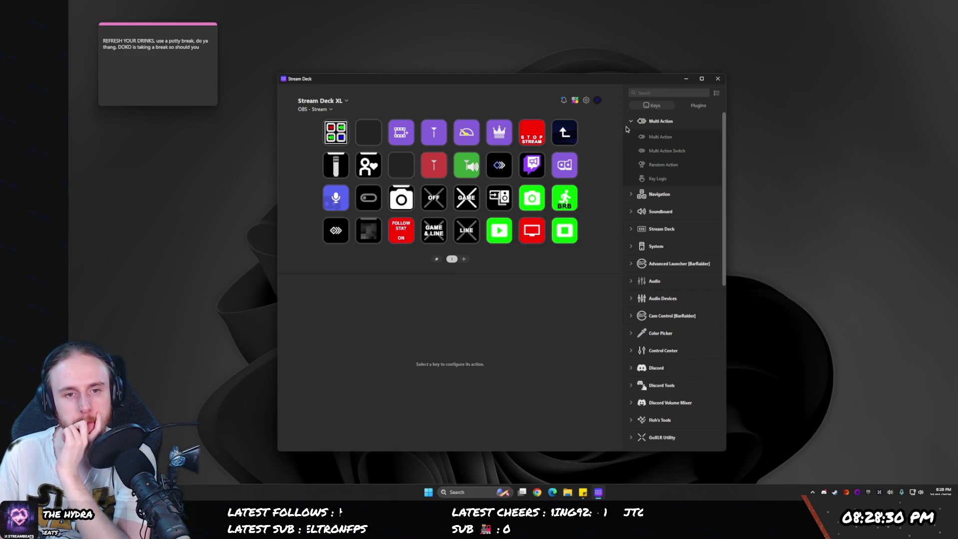
click(331, 168)
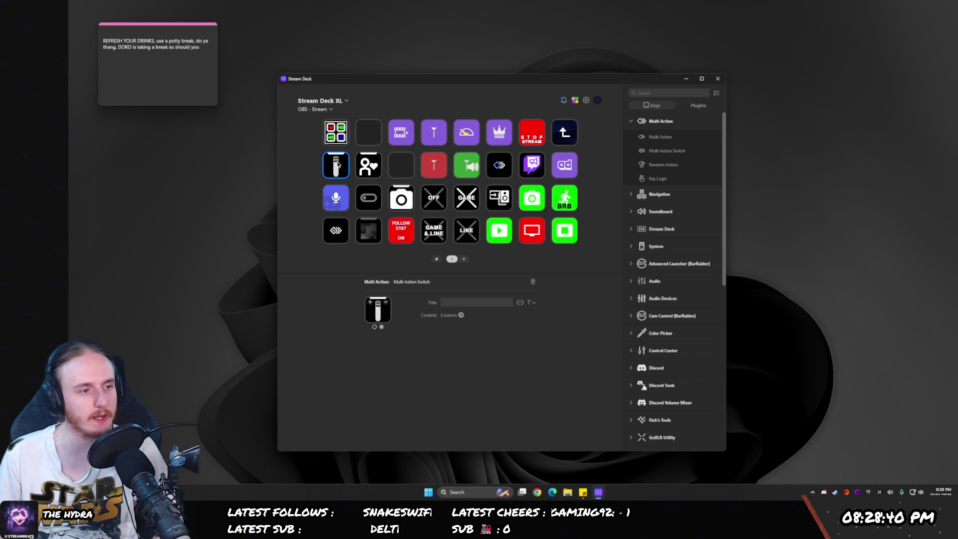
- Delete the Discord Mute action from the row 3, column 1 key and confirm the deletion
click(336, 199)
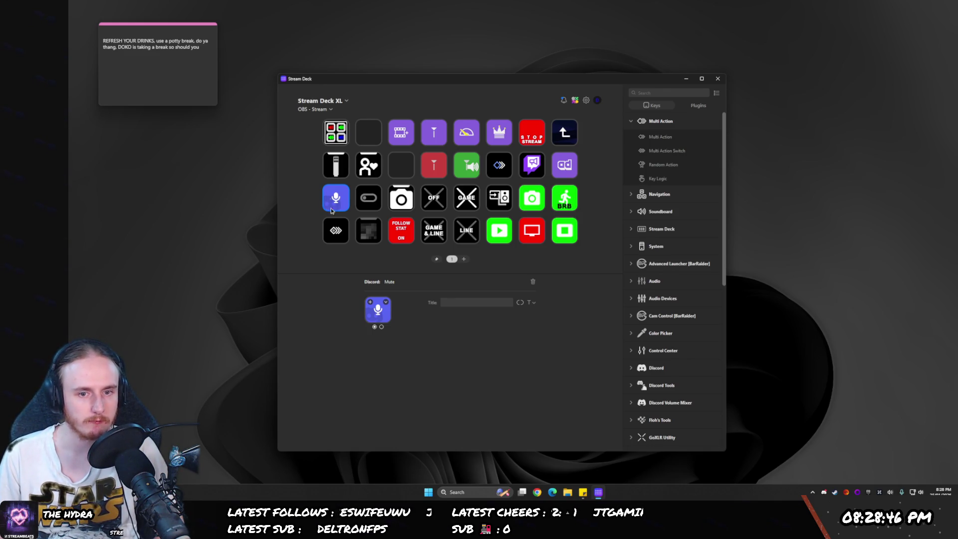
key(Delete)
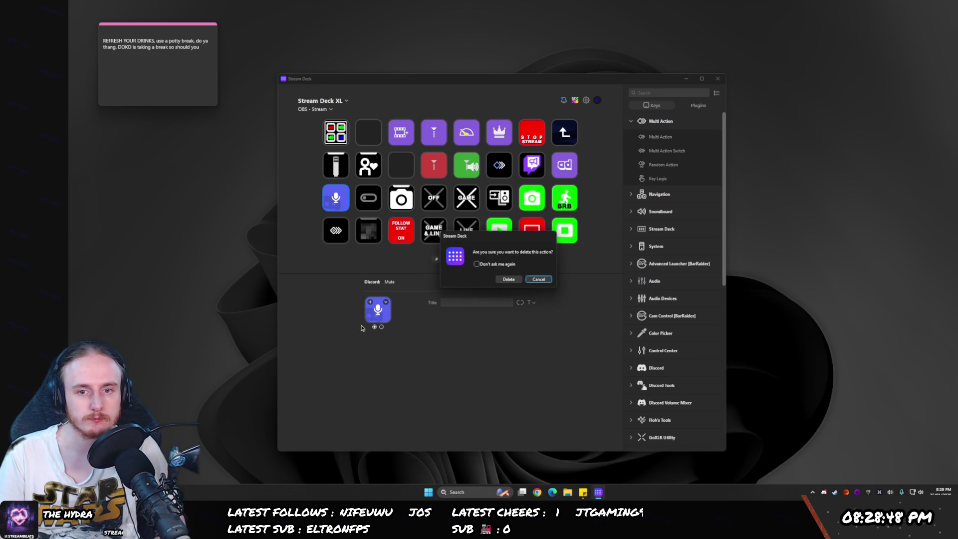
key(Left)
key(Return)
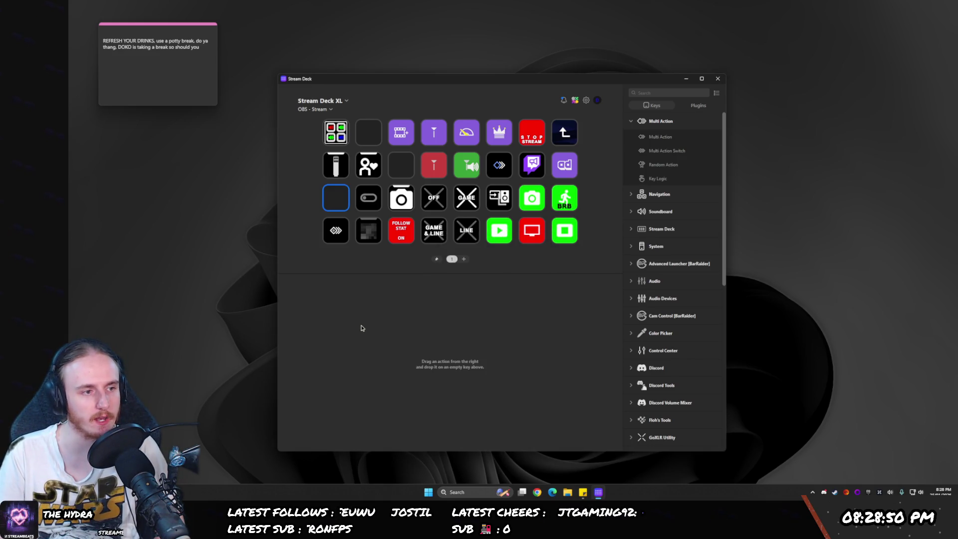
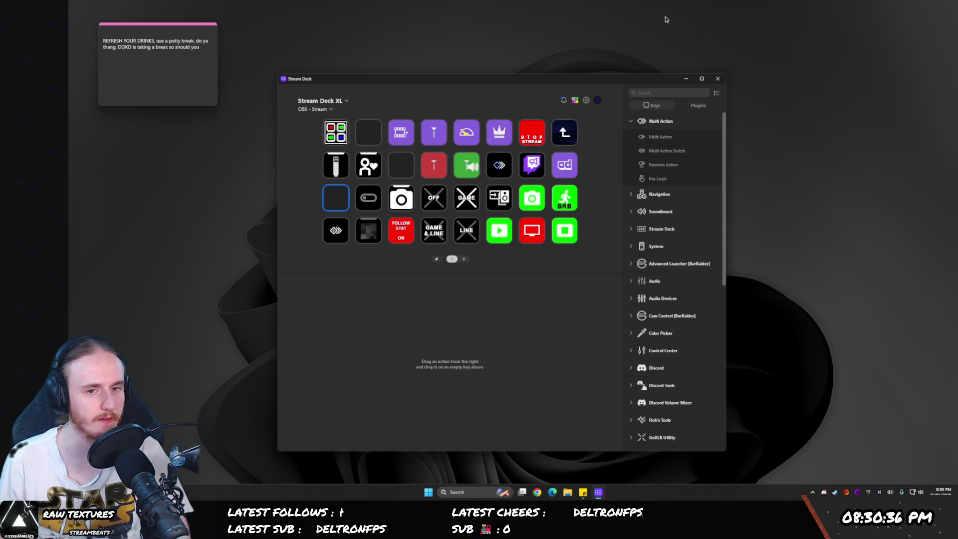
- Open the camera key's second state and confirm the last Set Route step stays on Chat Mic
click(401, 198)
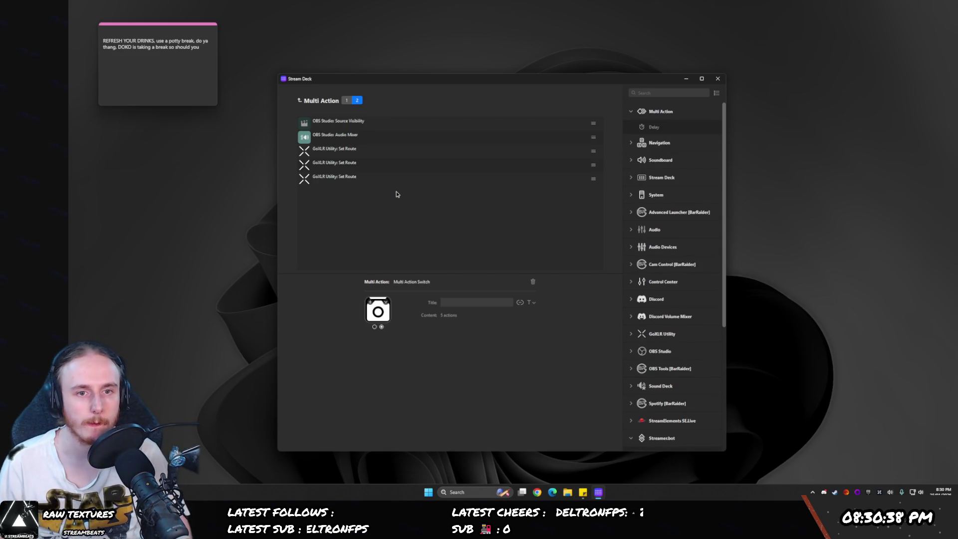
click(336, 183)
click(454, 336)
click(455, 336)
click(455, 337)
click(454, 337)
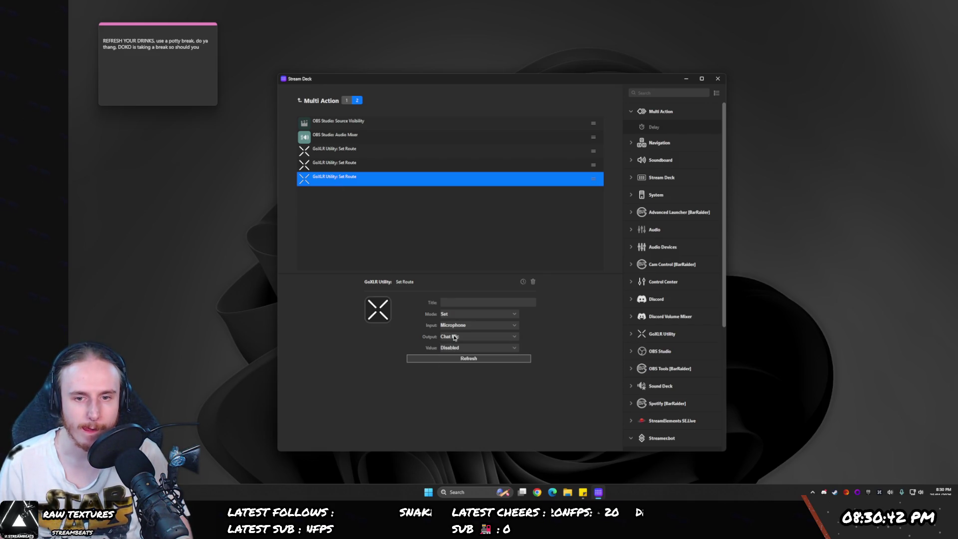
- Add a GoXLR Utility Set Microphone Mute action after the three Set Route steps
click(656, 110)
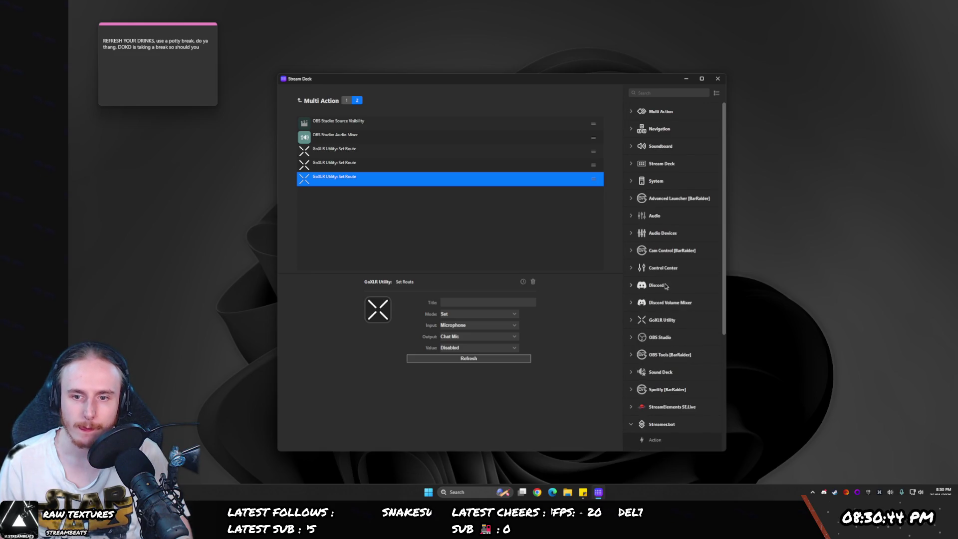
scroll(651, 388, down, 3)
scroll(643, 299, up, 2)
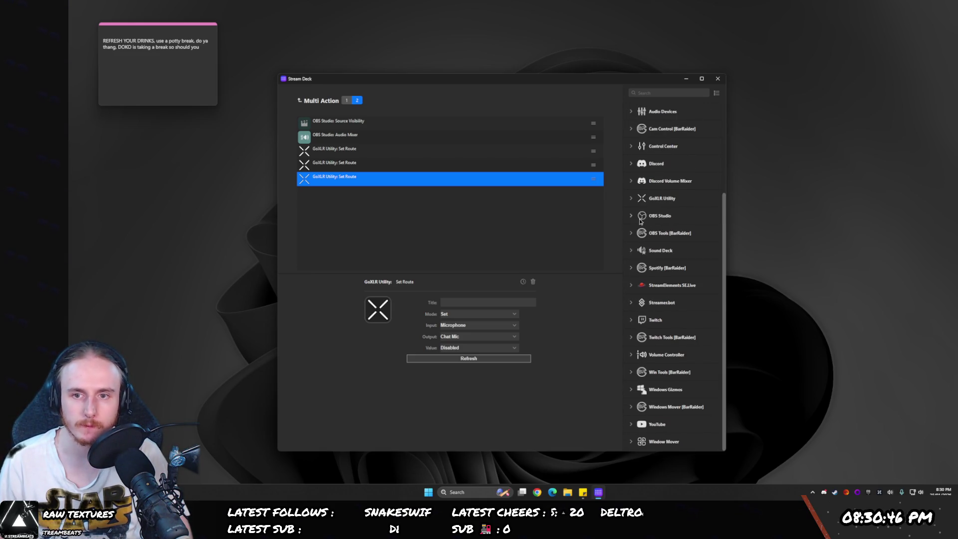
click(631, 199)
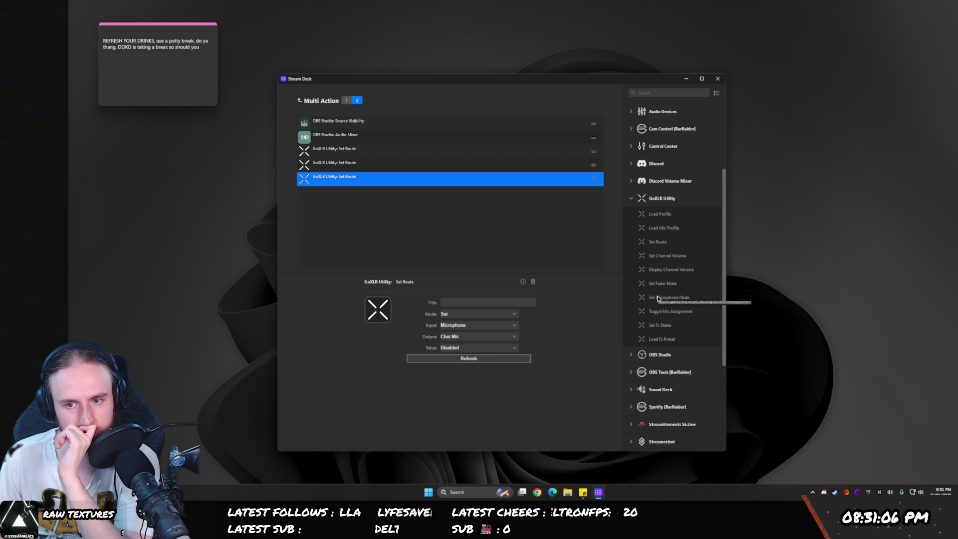
drag(661, 300, 554, 303)
- Place the Set Microphone Mute step last and set its behaviour to Mute To All
drag(438, 248, 437, 246)
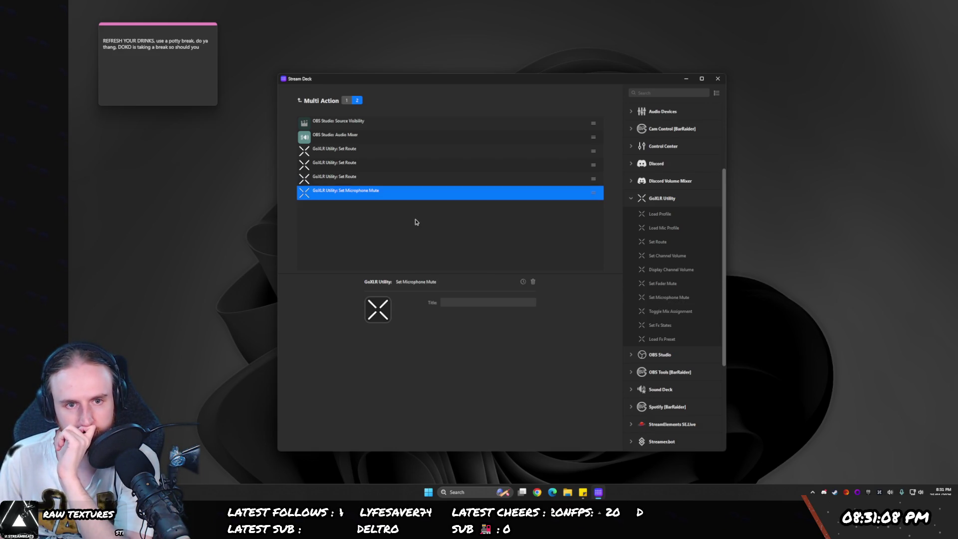
click(466, 325)
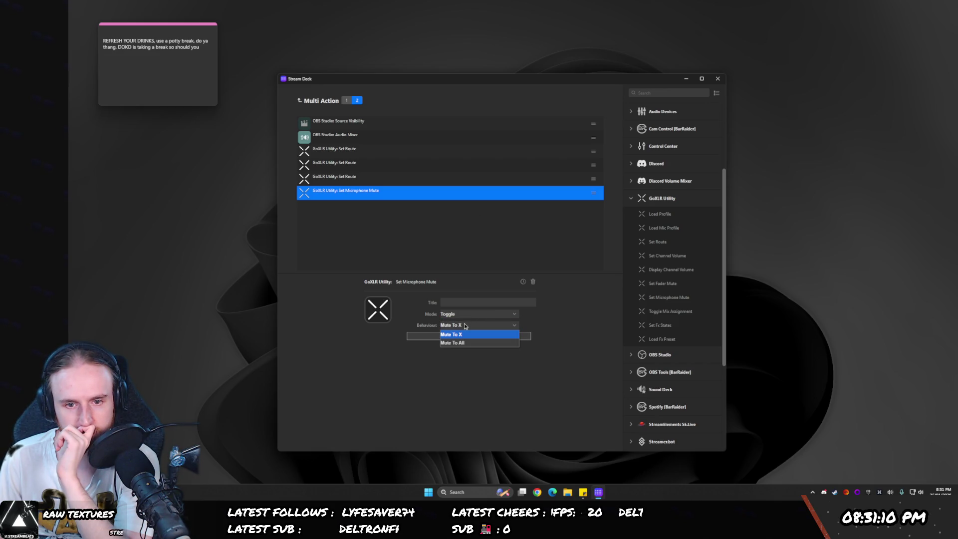
click(458, 346)
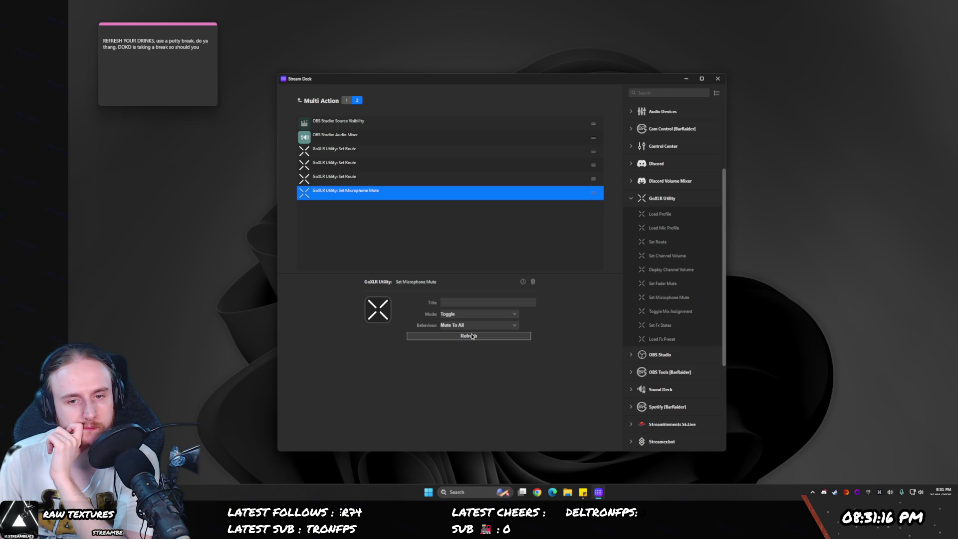
- Delete the remaining Set Route steps and go back to the key grid
click(313, 180)
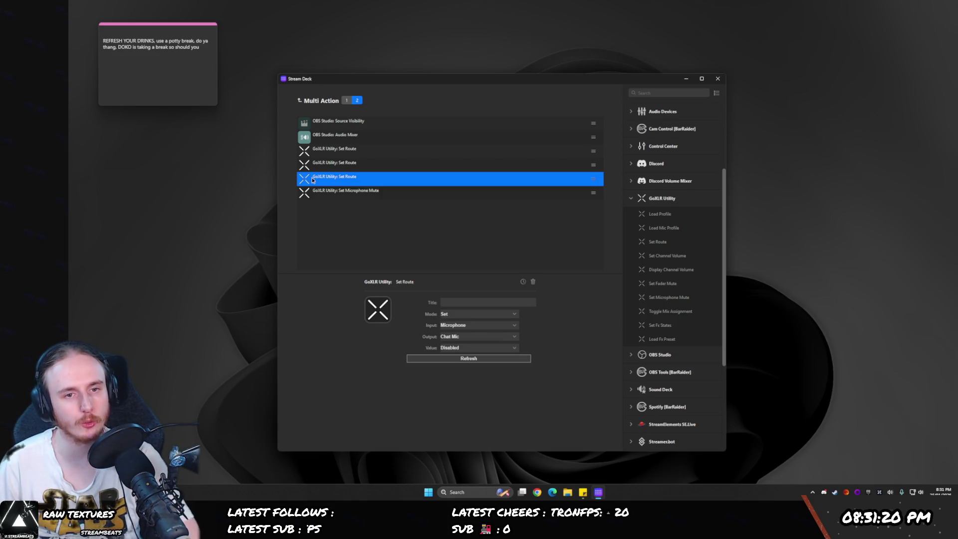
click(333, 163)
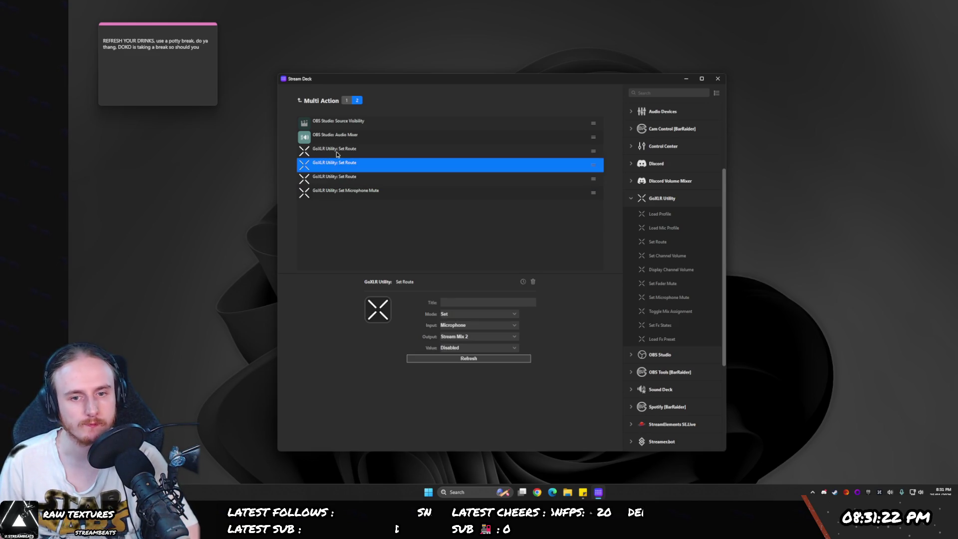
key(Delete)
key(Delete)
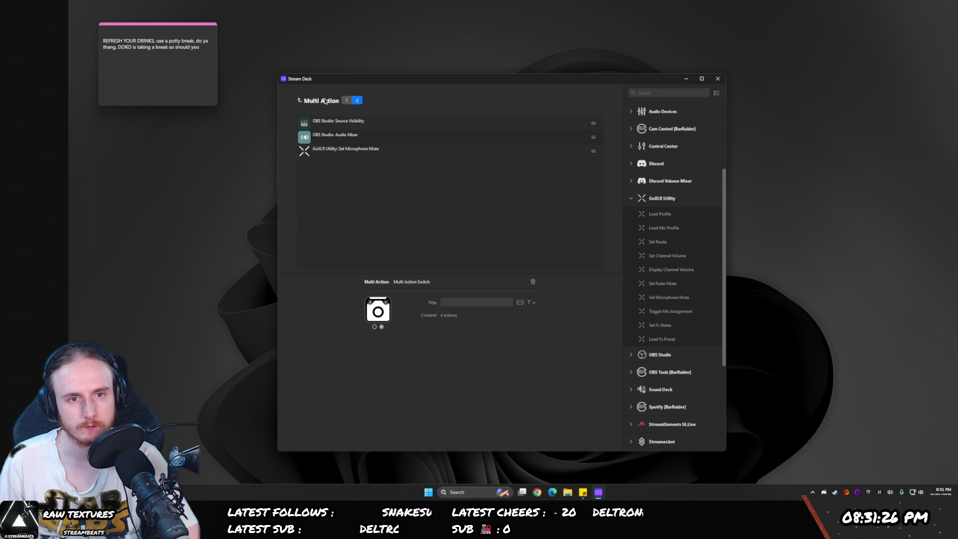
click(325, 101)
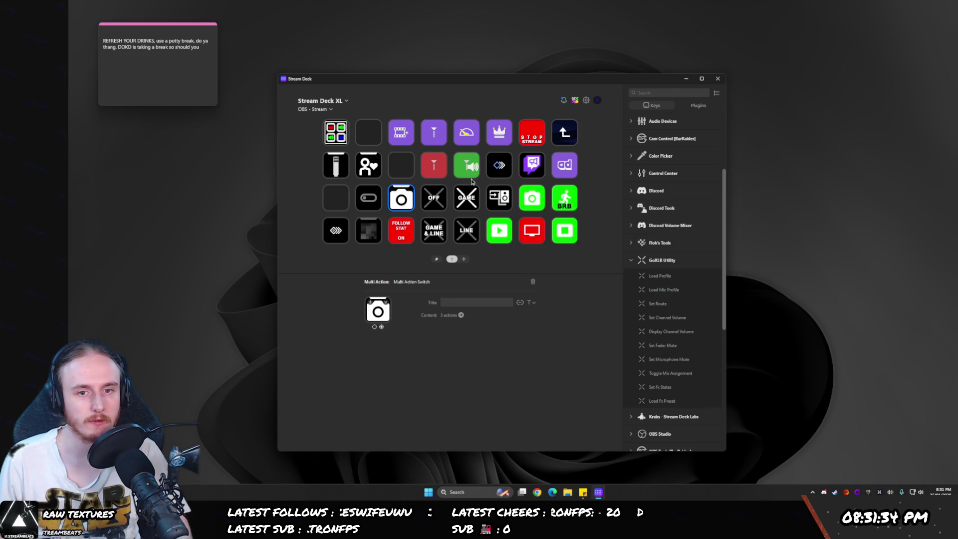
- Reopen the camera key and delete the Set Route steps from its first state
double_click(404, 201)
click(304, 151)
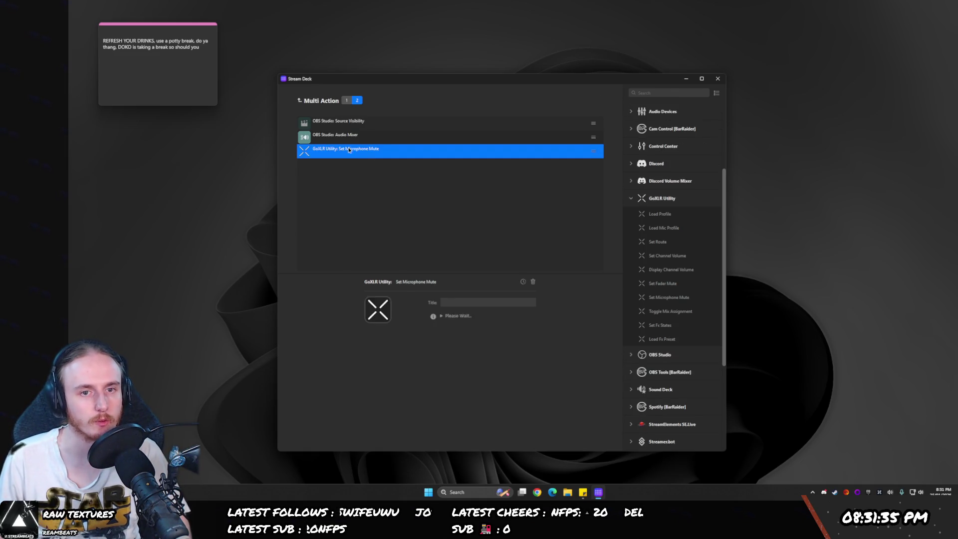
click(347, 101)
click(310, 154)
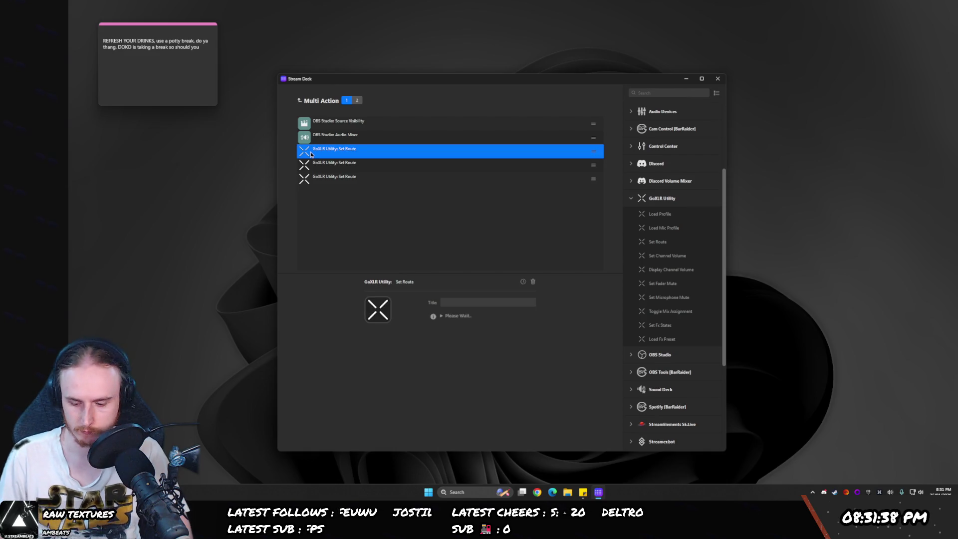
click(310, 155)
key(Delete)
key(Delete)
- Set the first state's microphone mute to Mode Set with behaviour Unmuted
click(311, 152)
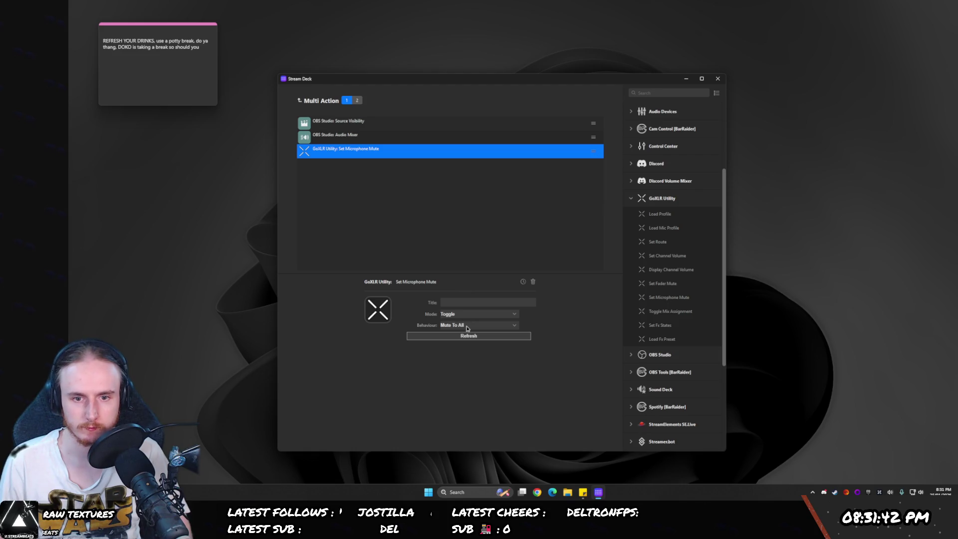
click(468, 327)
click(456, 343)
click(454, 314)
click(454, 322)
click(453, 324)
click(454, 326)
click(458, 314)
click(454, 325)
click(455, 328)
click(454, 333)
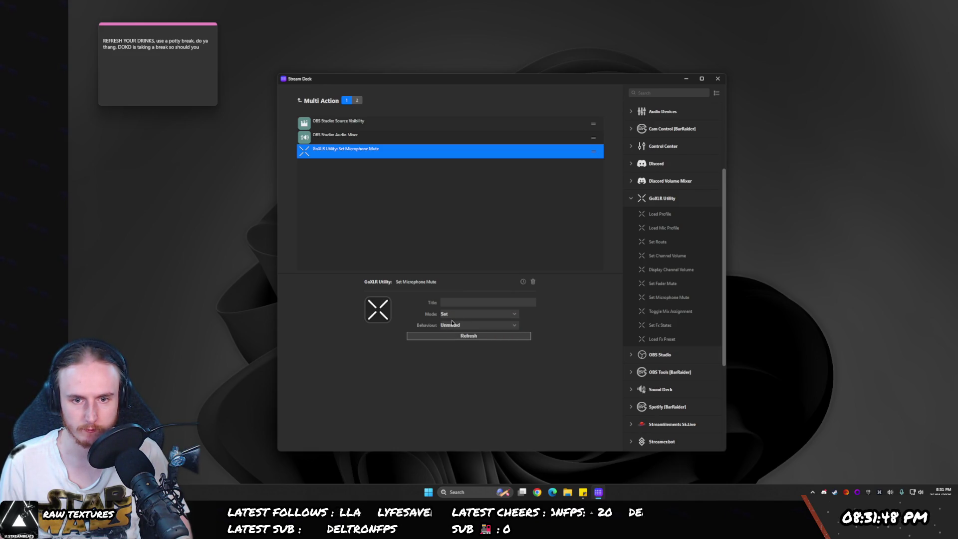
- Set the second state's microphone mute to Mode Set with behaviour Mute To All
click(356, 100)
click(337, 156)
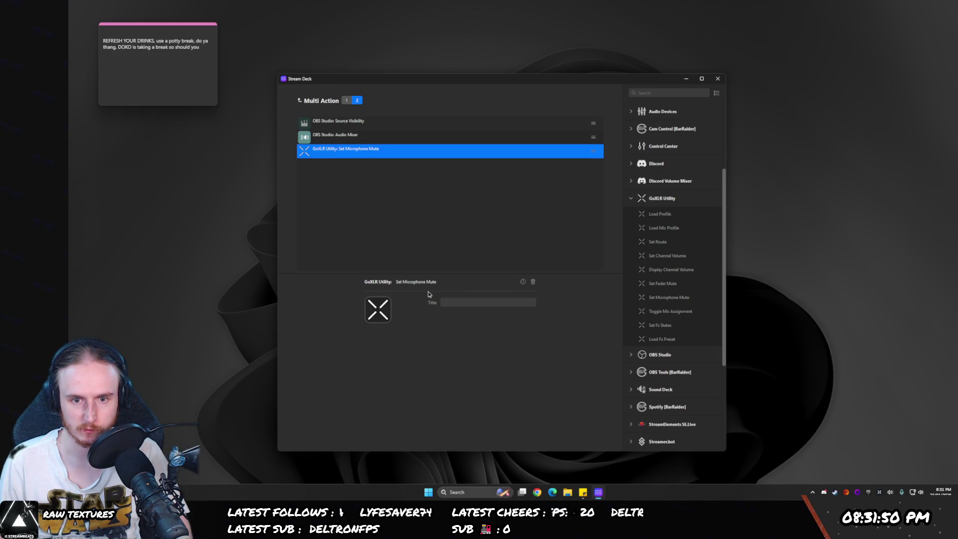
click(451, 315)
click(452, 325)
click(454, 325)
click(458, 350)
- Recheck the first state's mic mute step, then return to the grid and reopen the camera key
click(346, 100)
click(336, 155)
click(301, 101)
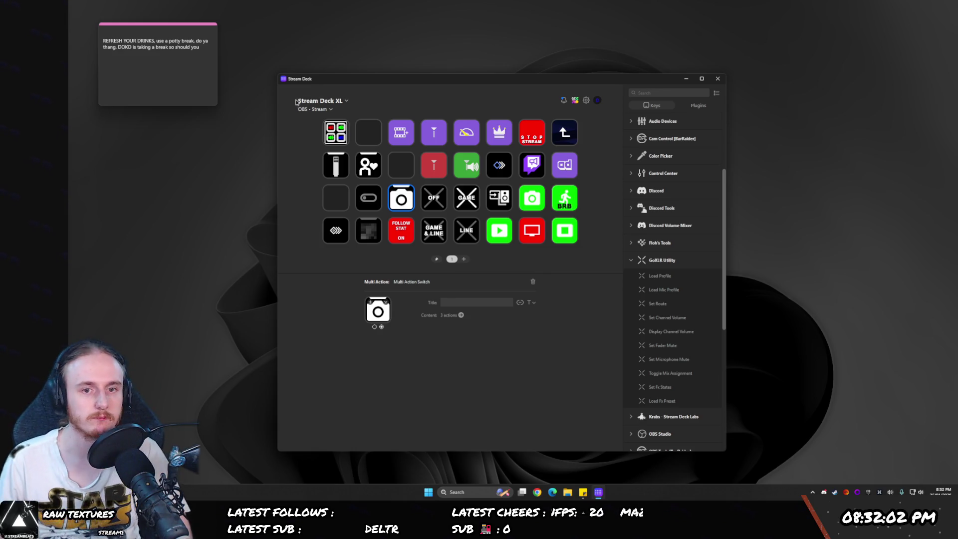
double_click(401, 198)
- Delete the OBS Audio Mixer step from the camera key's second state
click(303, 154)
click(312, 128)
click(303, 138)
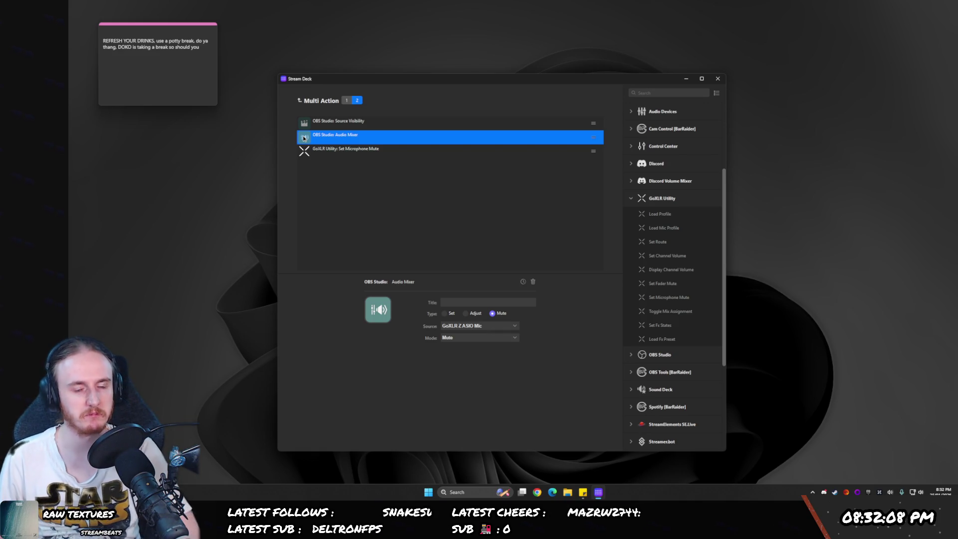
key(Delete)
- Move the GoXLR Set Microphone Mute action to the top of the list and return to the grid
click(347, 101)
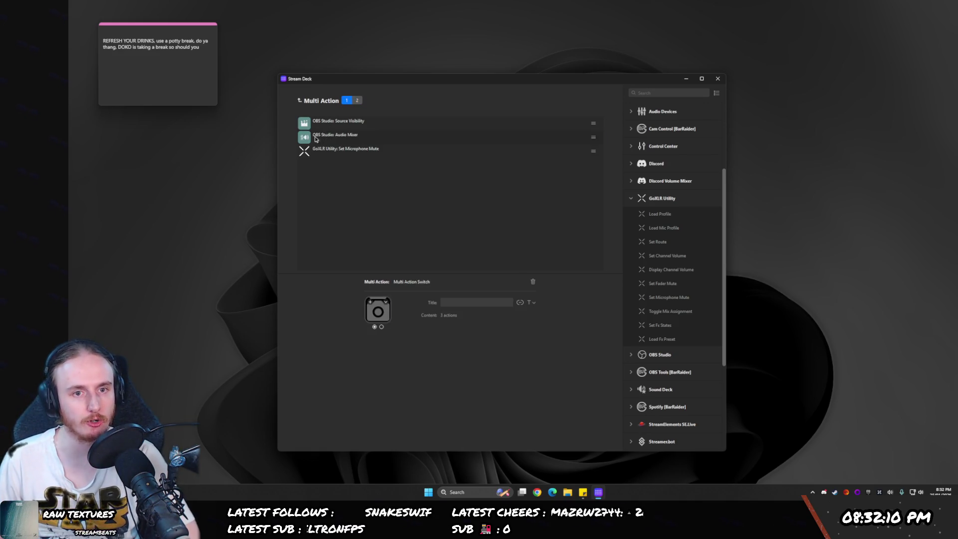
drag(319, 138, 328, 123)
click(356, 101)
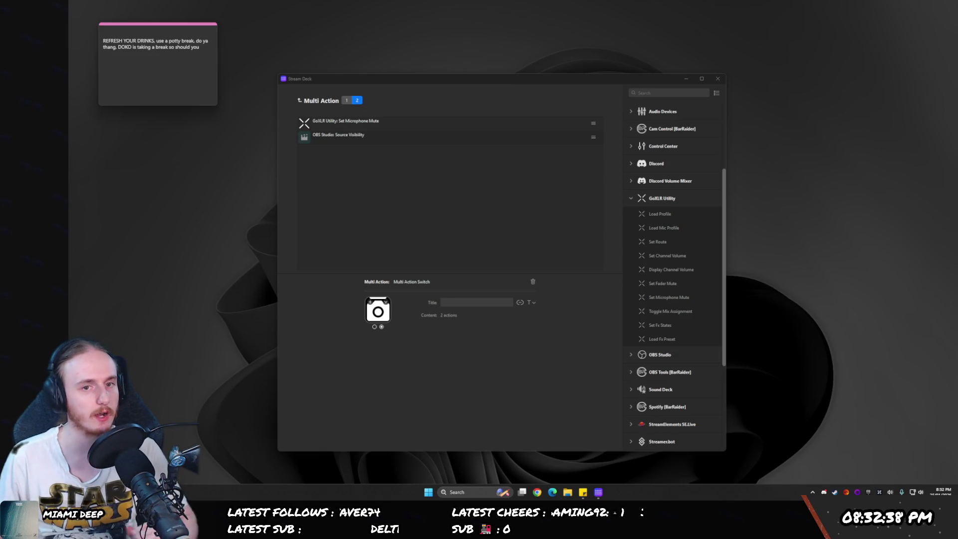
click(300, 100)
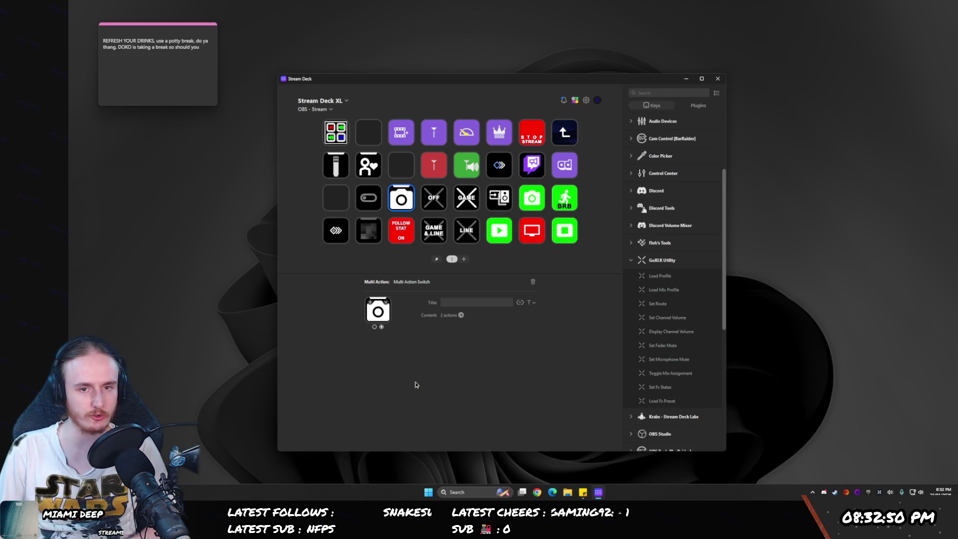
- Select the FOLLOW STAT ON key to show its FOLLOW Multi Action Switch settings
click(402, 239)
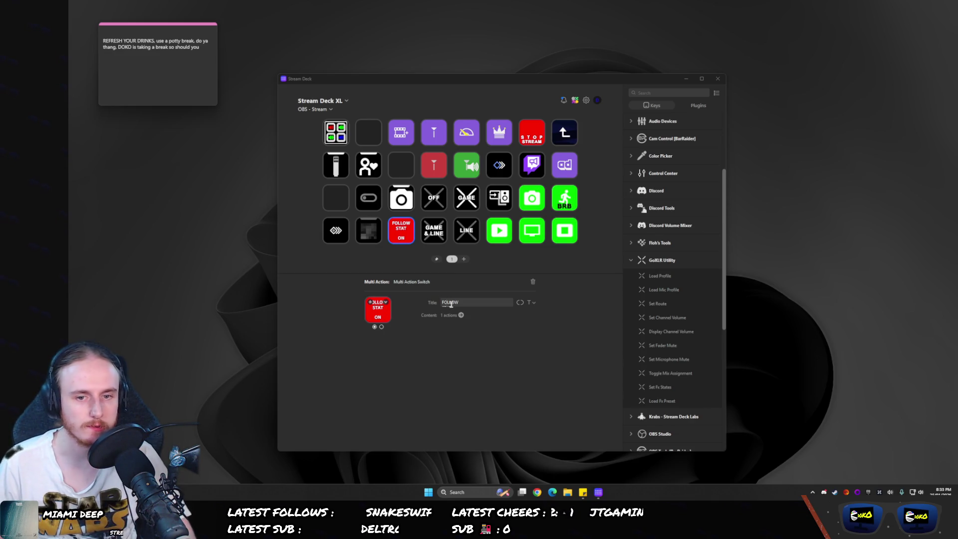
- Point the FOLLOW STAT ON Source Visibility action at scene W — Stats, source StreamElements Row 1
click(459, 316)
click(356, 123)
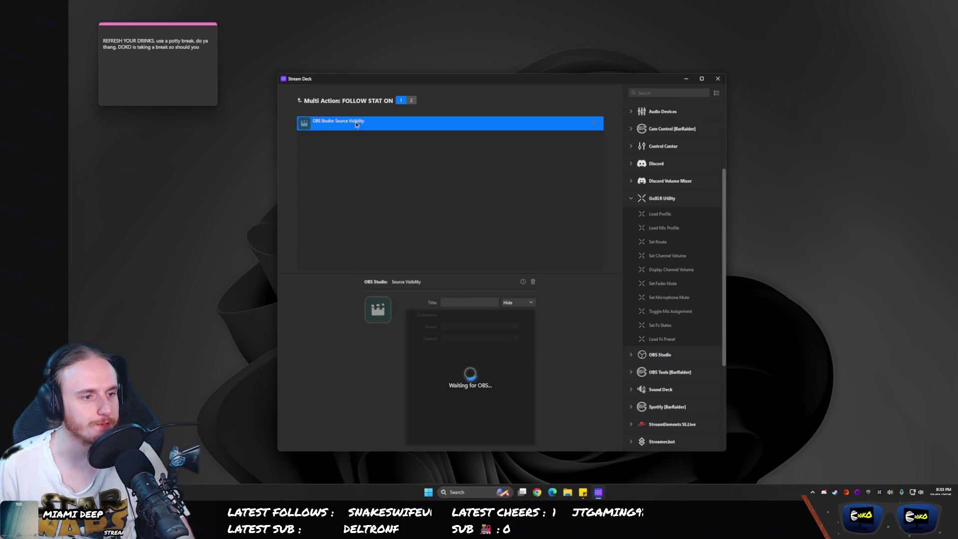
click(489, 332)
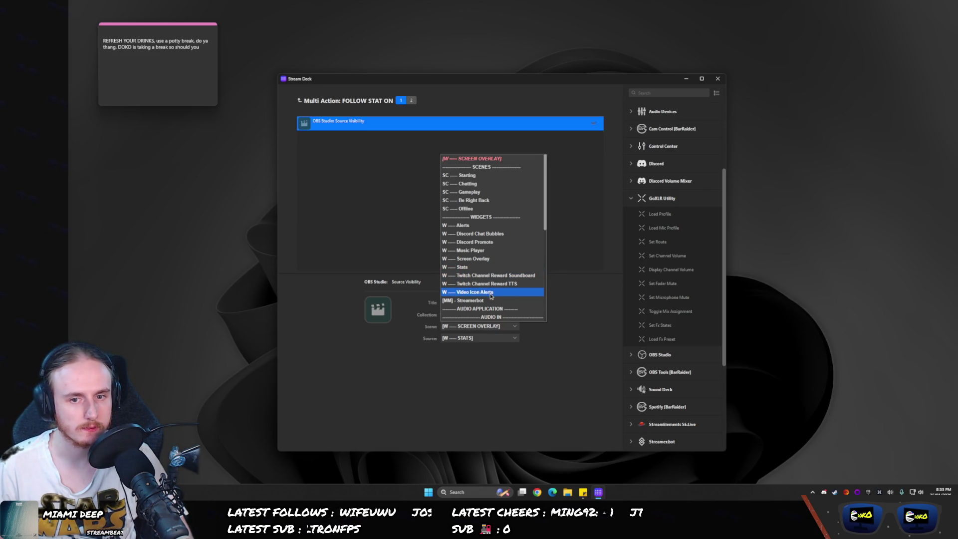
click(474, 267)
click(456, 339)
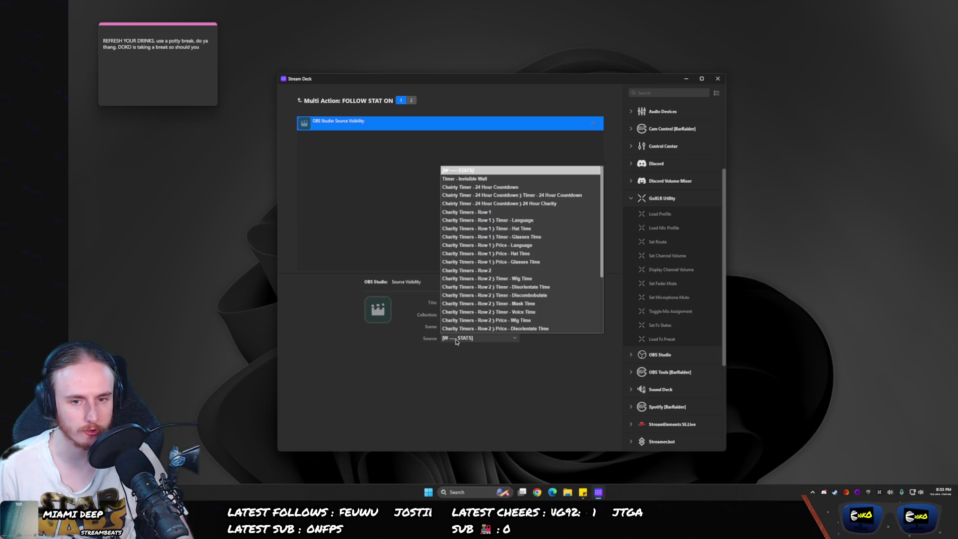
scroll(505, 287, down, 3)
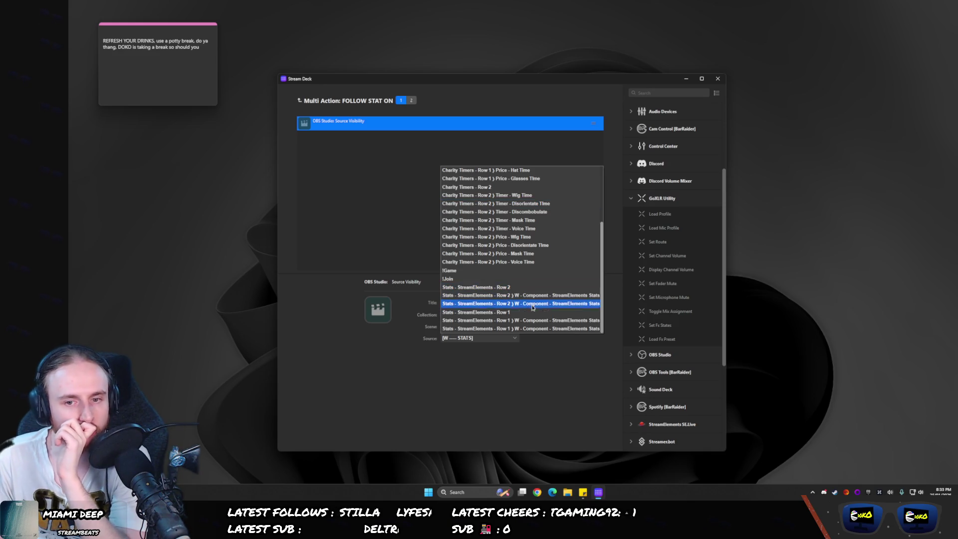
click(516, 322)
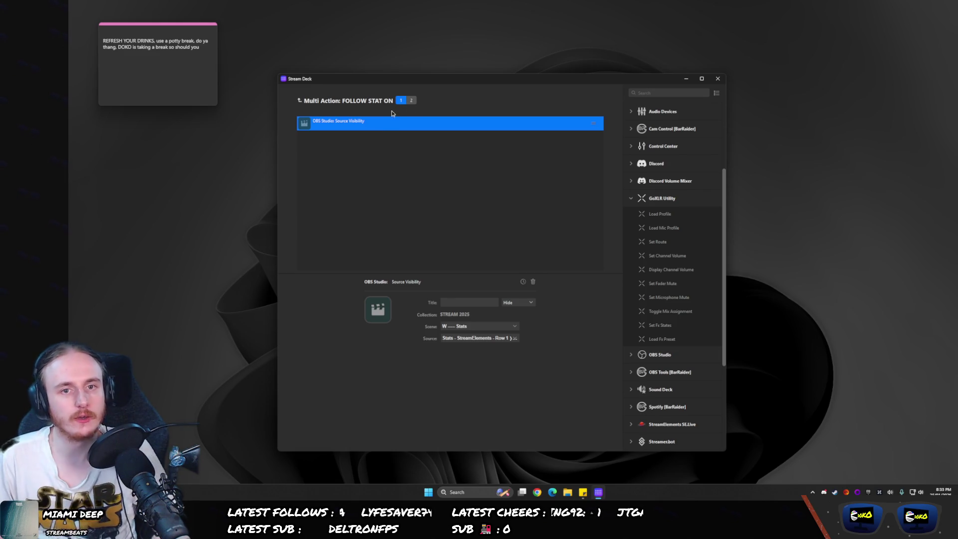
- Set the FOLLOW STAT OFF state's Source Visibility action to Show, then return to the grid
click(411, 100)
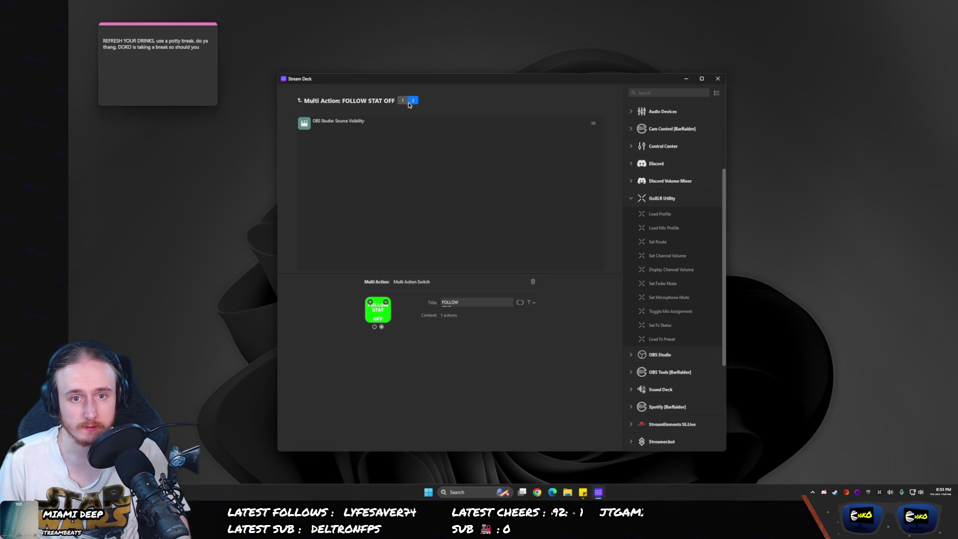
click(344, 124)
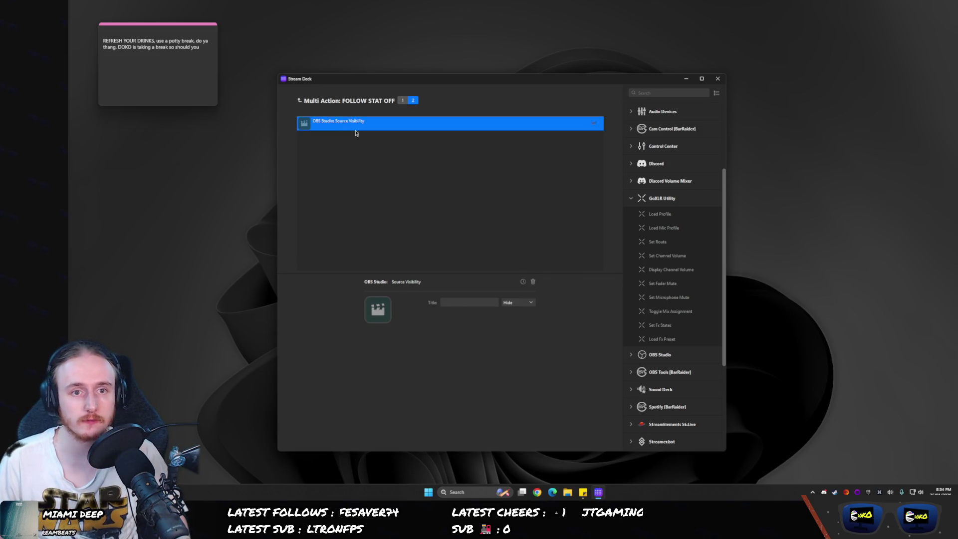
click(518, 302)
click(517, 318)
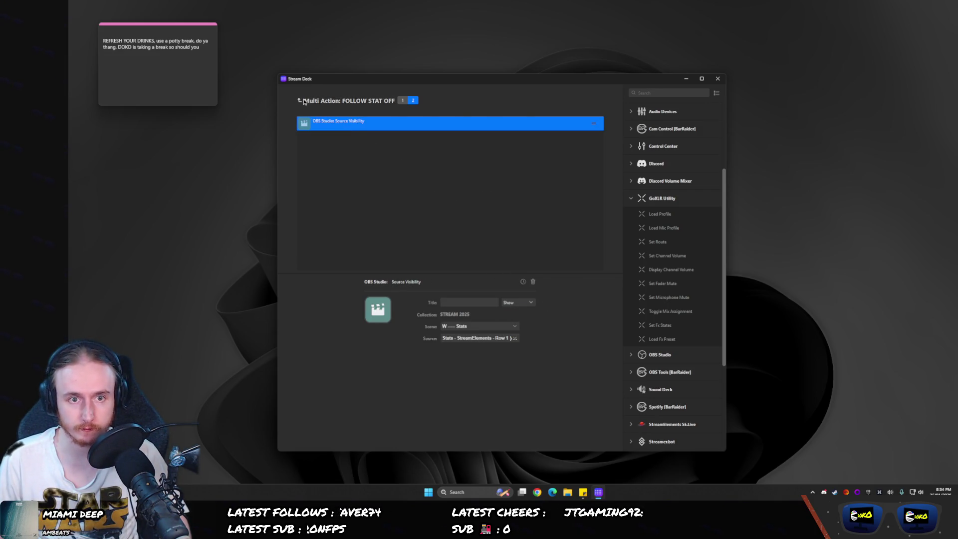
click(304, 101)
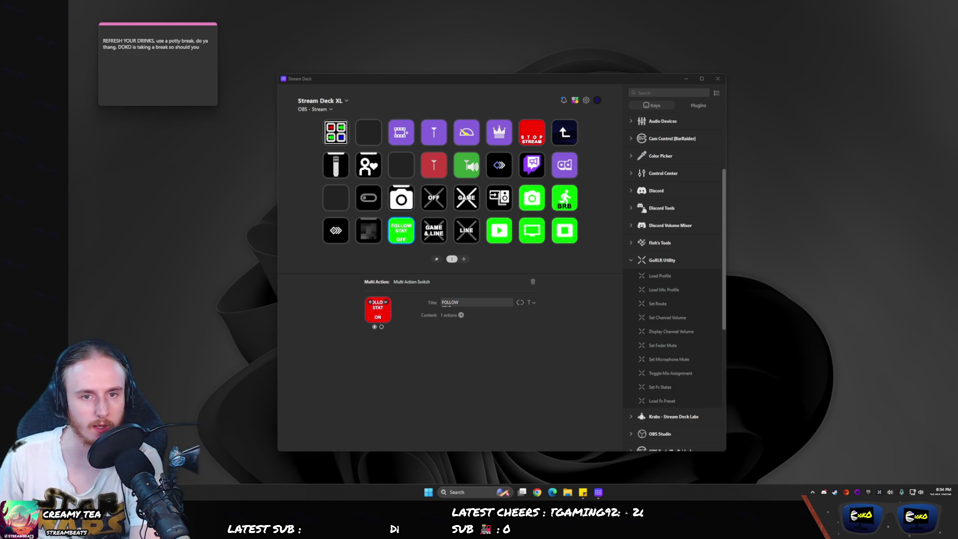
click(368, 160)
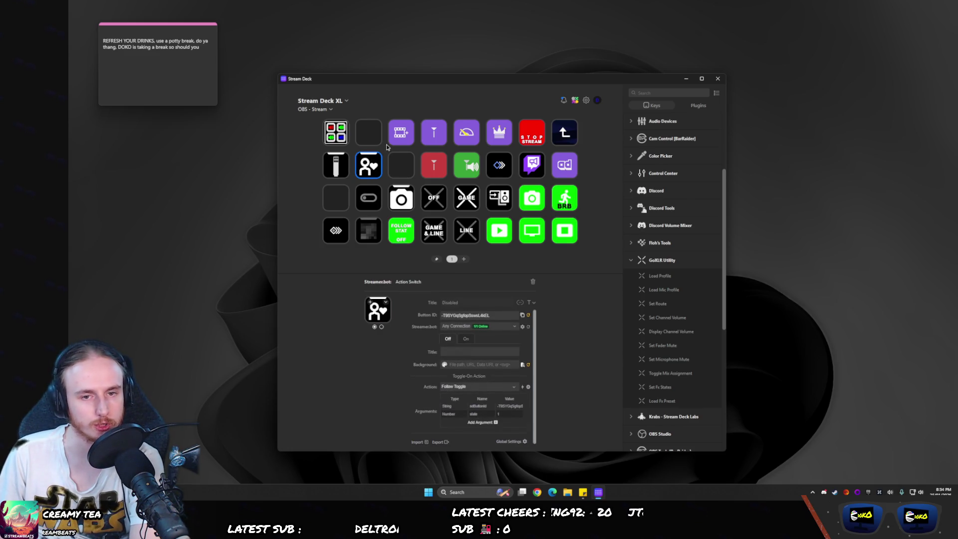
mouse_move(410, 241)
mouse_down()
mouse_move(402, 167)
mouse_move(401, 232)
mouse_up()
click(329, 237)
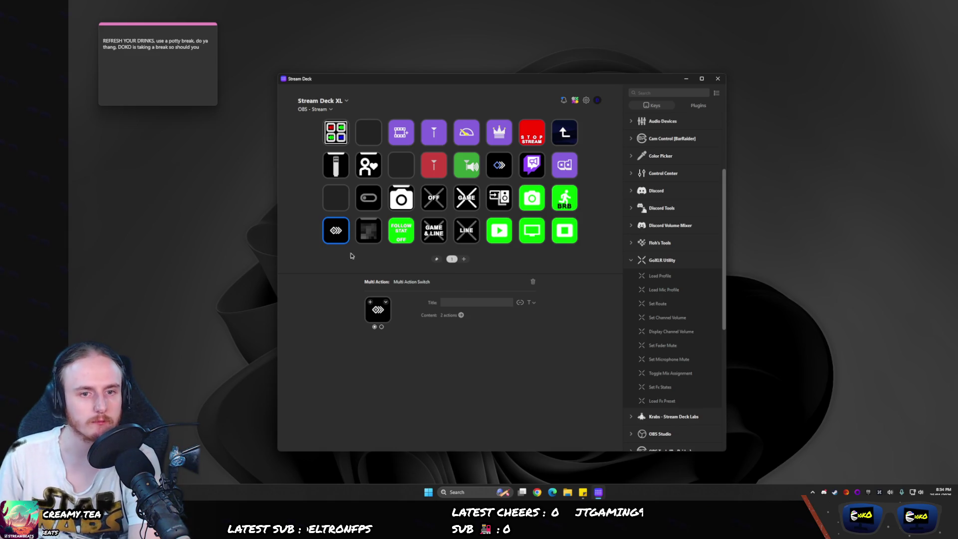
double_click(333, 228)
click(350, 126)
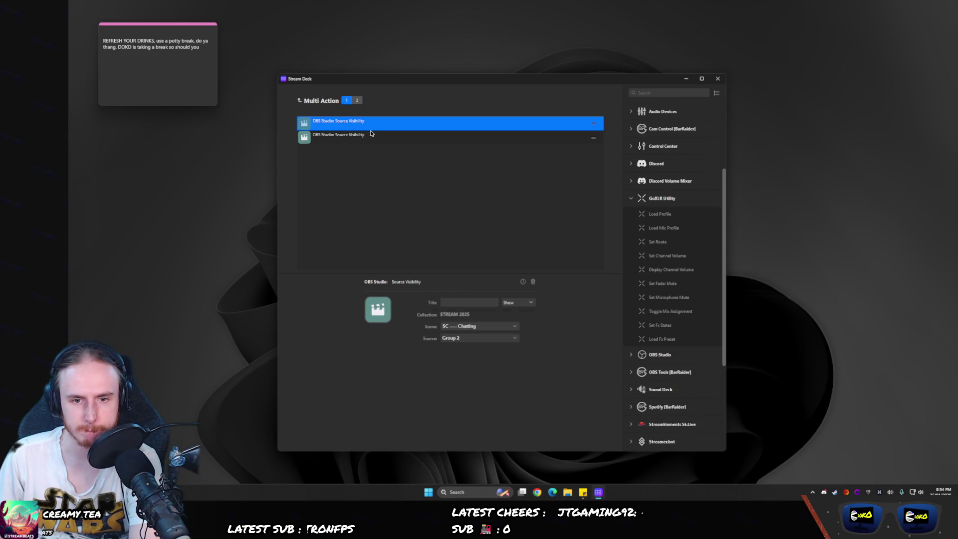
click(371, 134)
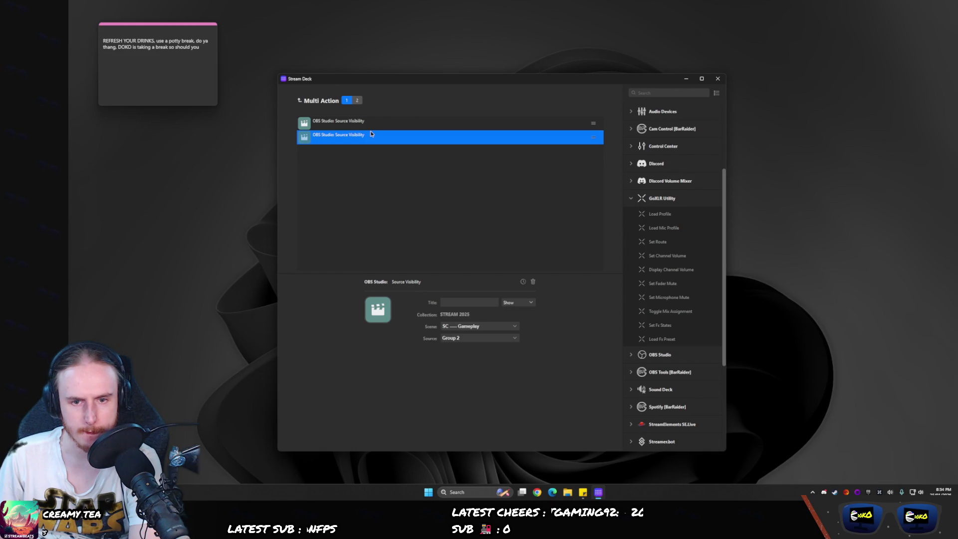
click(357, 101)
click(332, 124)
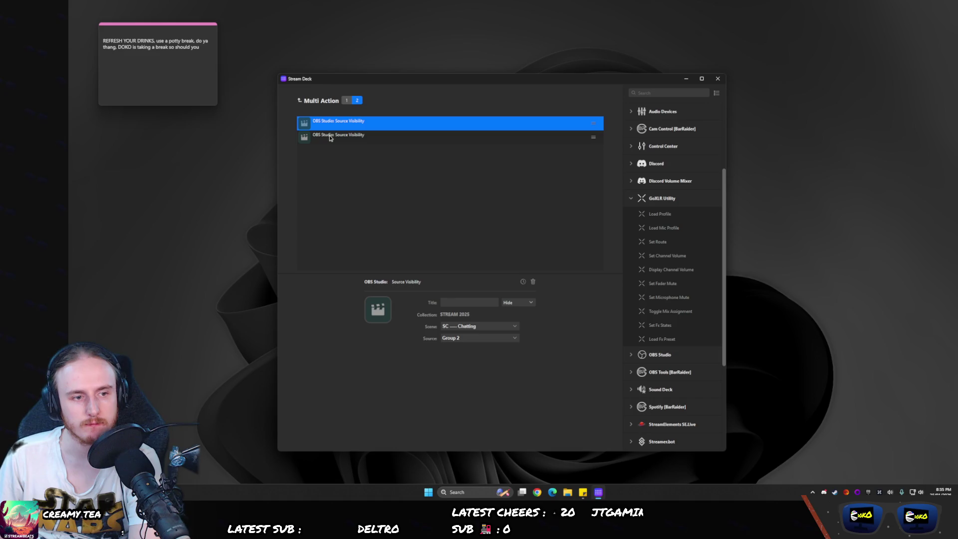
click(330, 138)
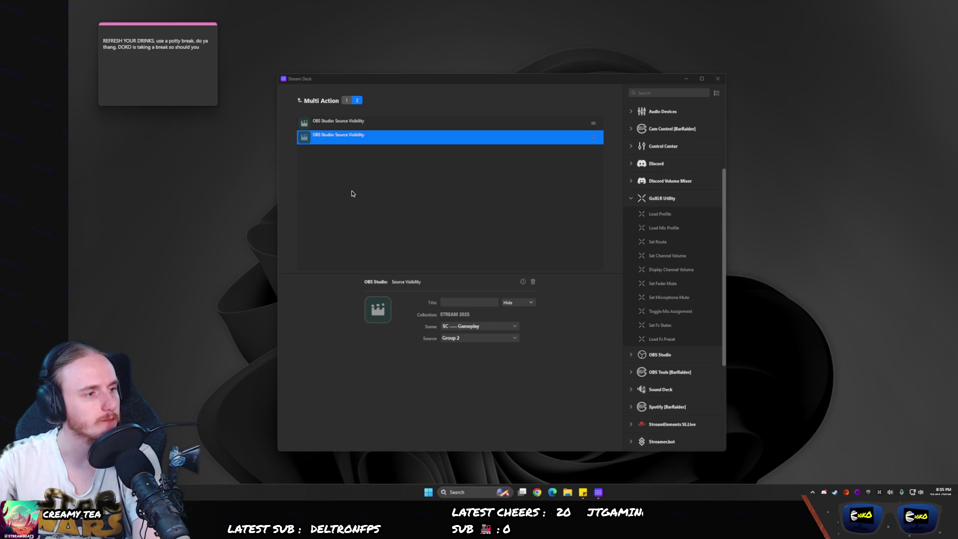
click(310, 103)
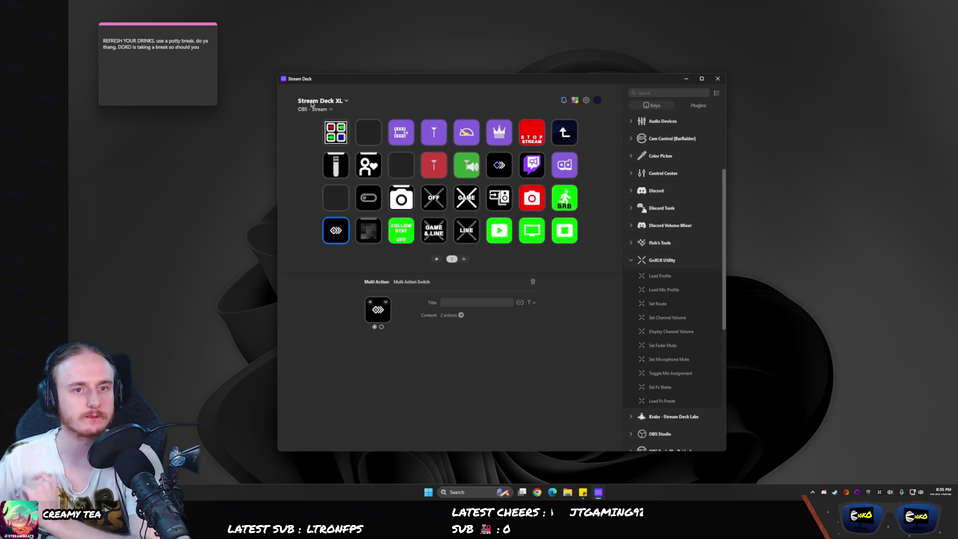